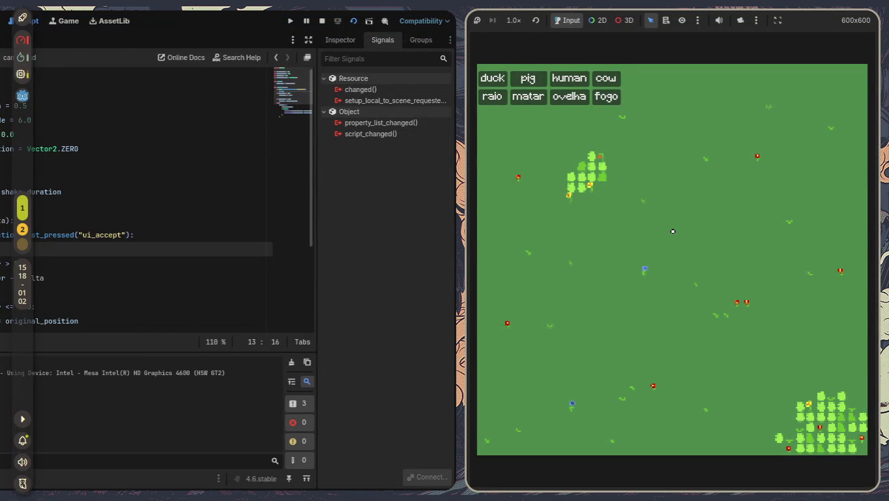
Close the running word game window to get back to the Godot editor
key("alt+F4")
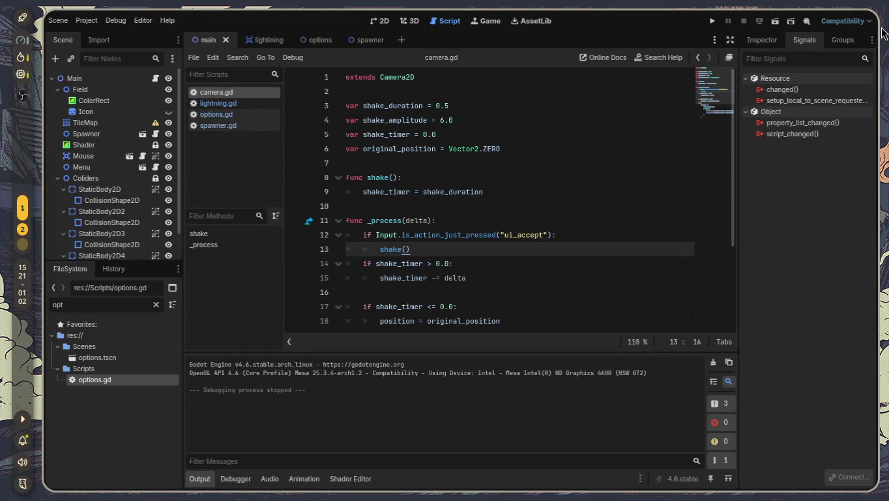
Bring up a Zen Browser window on the Twitch Creator Dashboard tab, then return to Godot
left_click(665, 189)
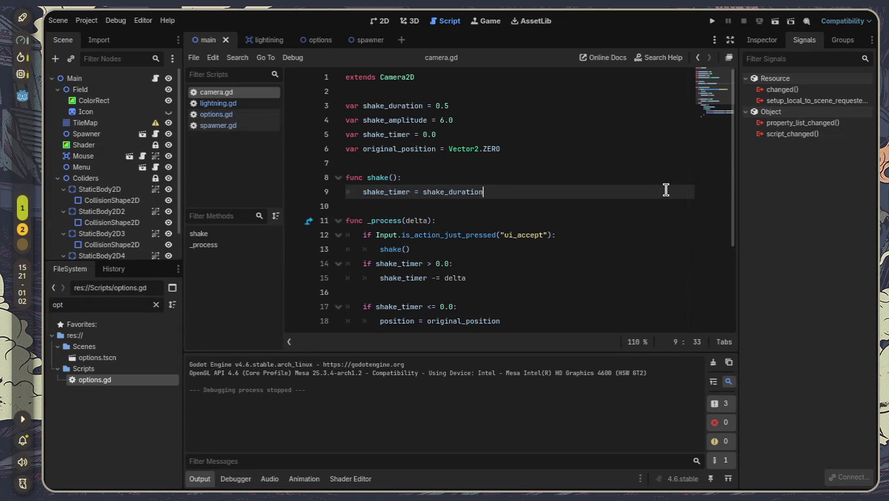
key("super+d")
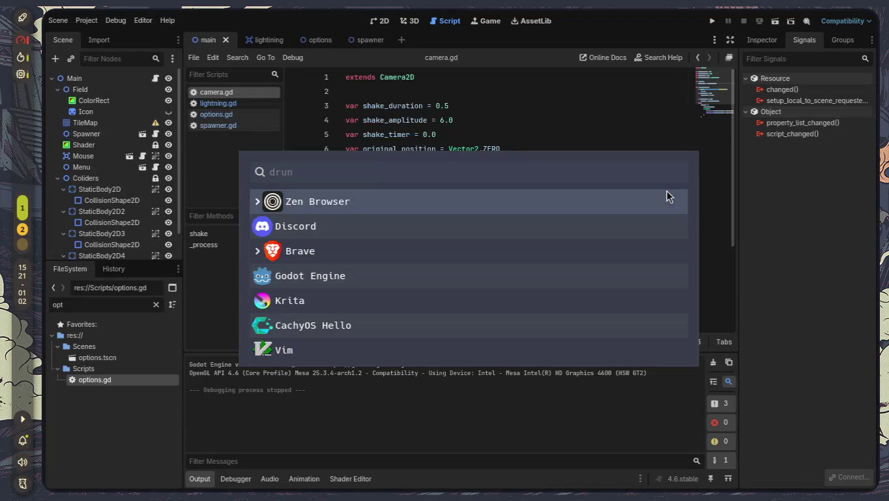
key("Escape")
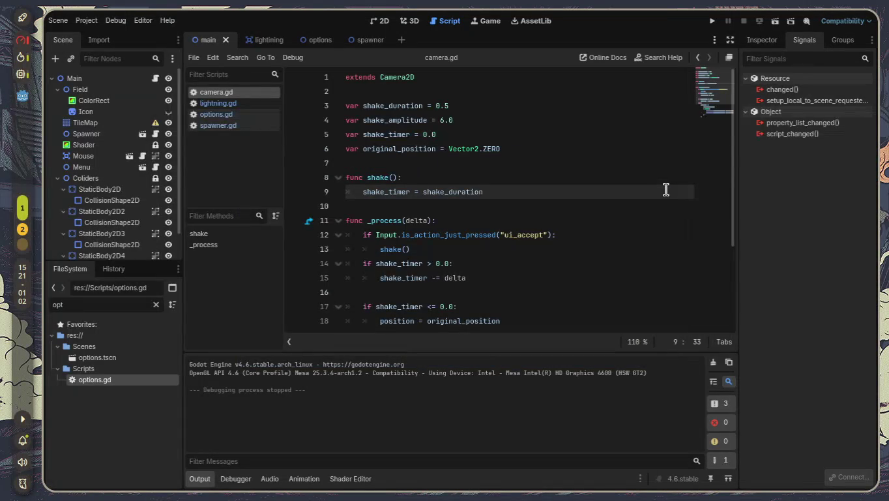
key("F5")
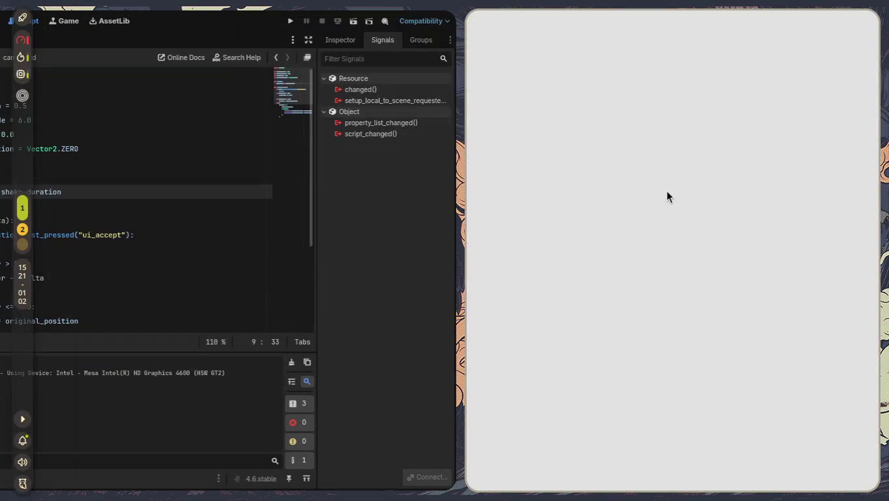
key("ctrl+t")
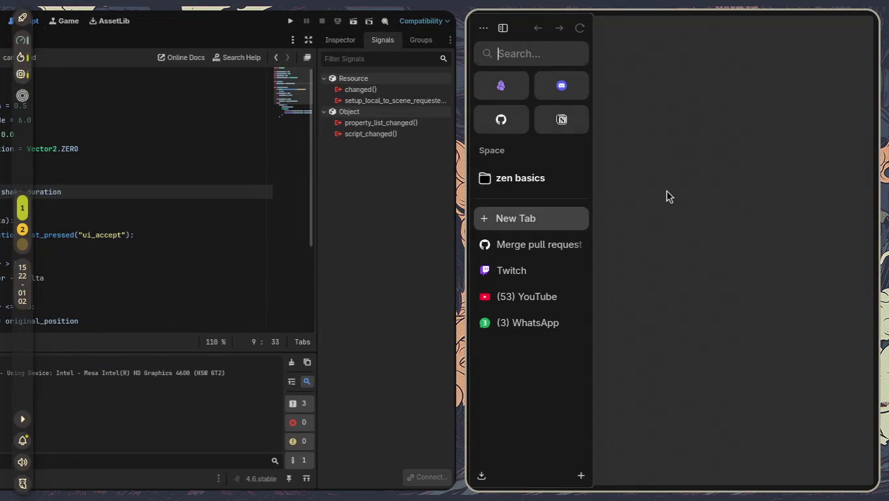
left_click(741, 44)
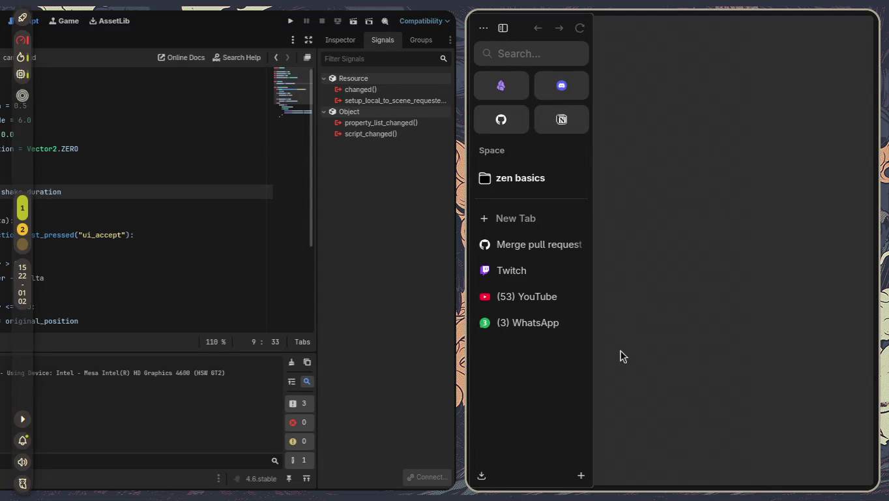
left_click(513, 271)
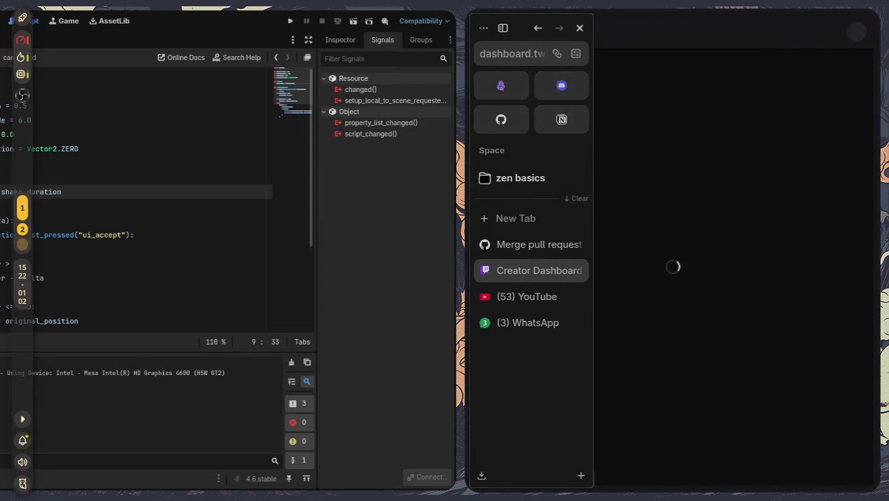
key("super+Left")
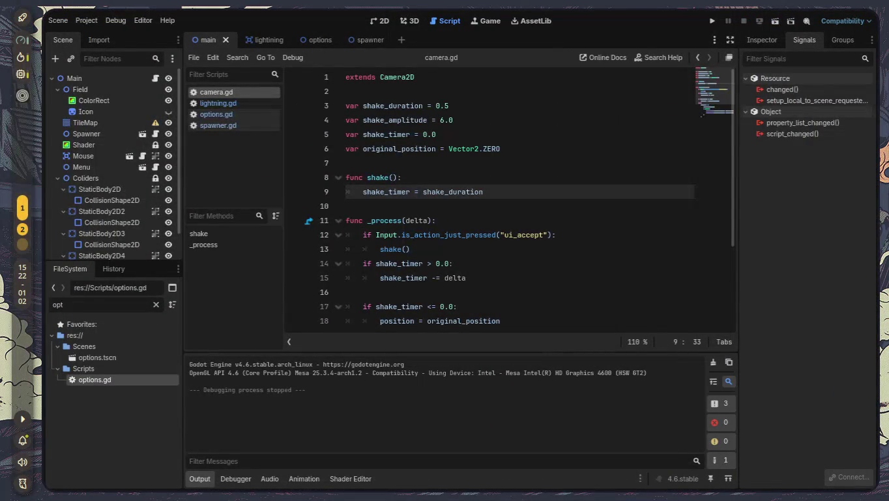
key("super")
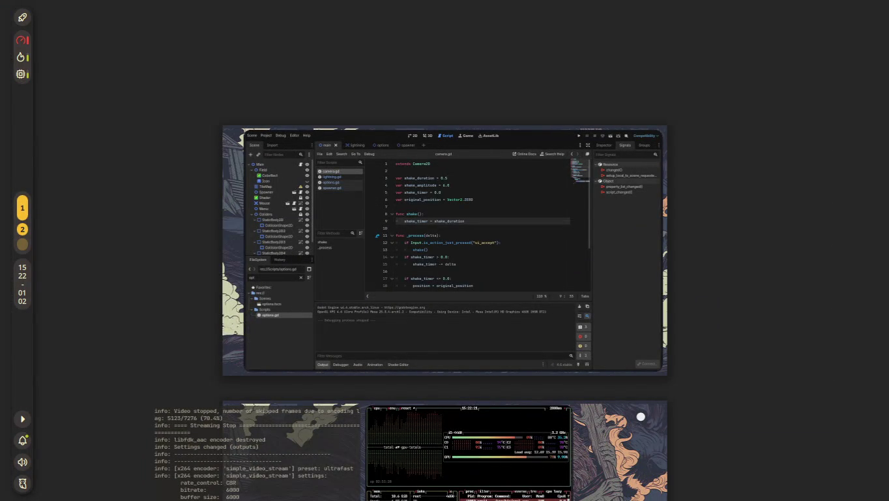
key("super")
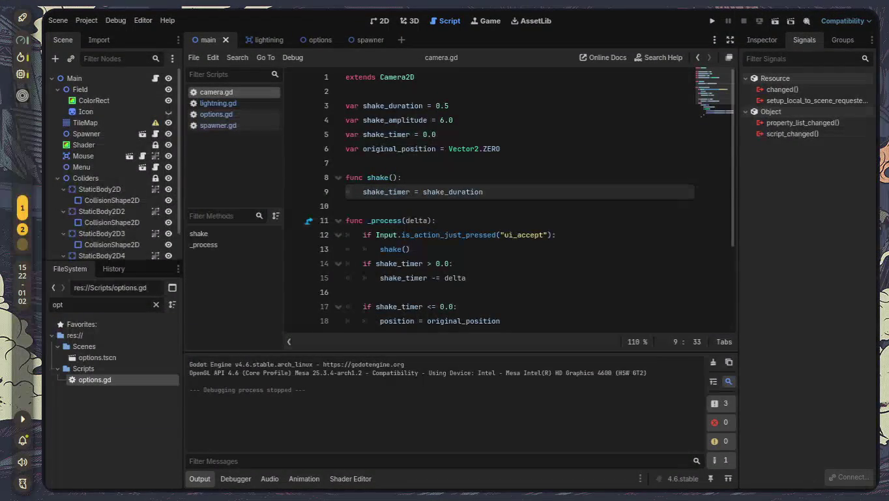
key("super")
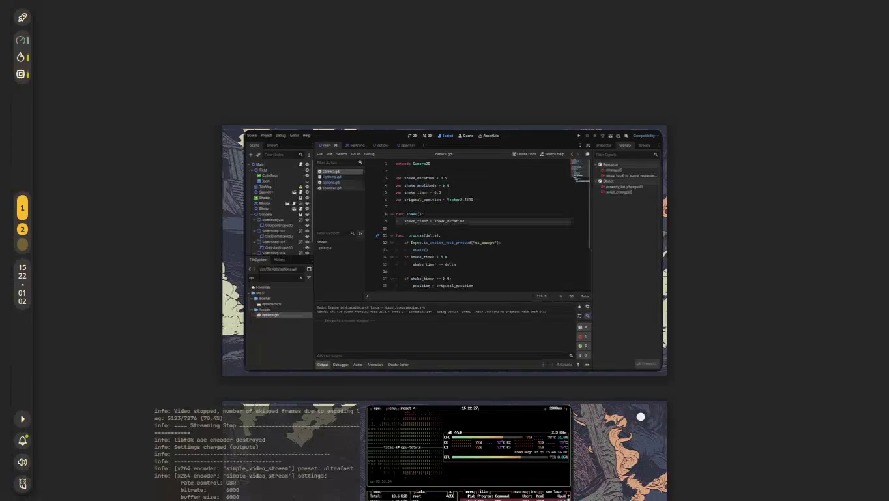
scroll(520, 260, "down", 1)
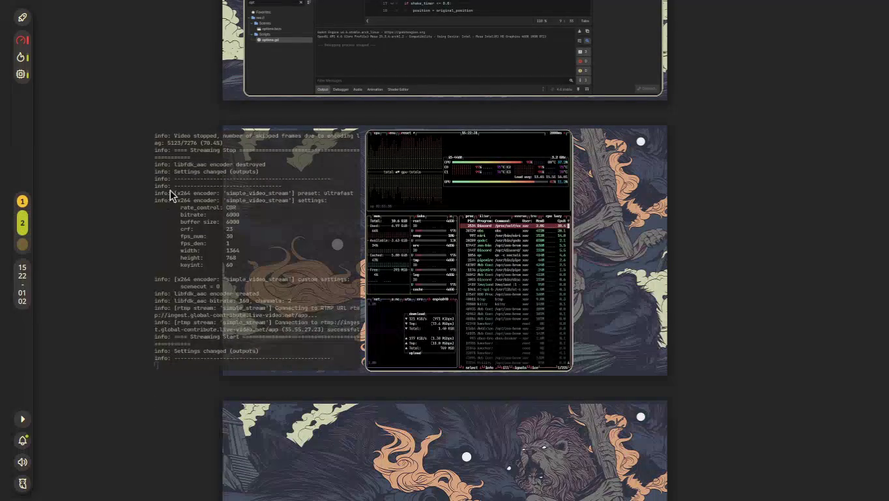
scroll(556, 254, "up", 1)
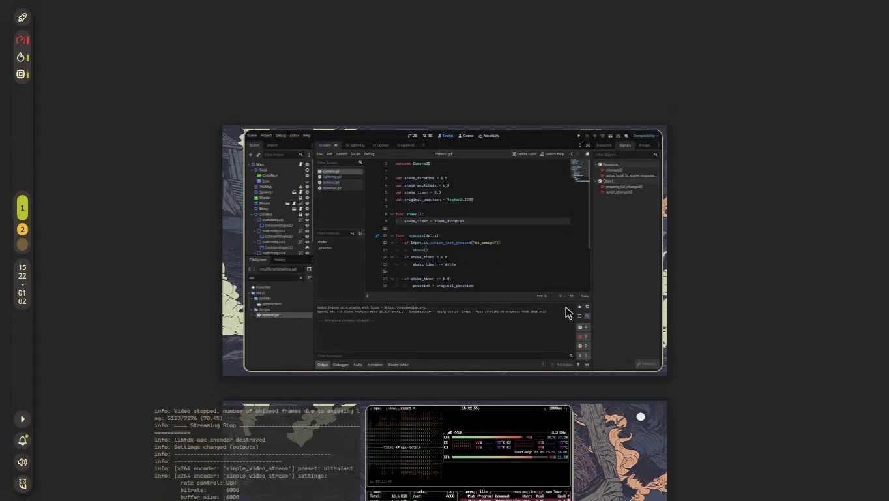
left_click(566, 309)
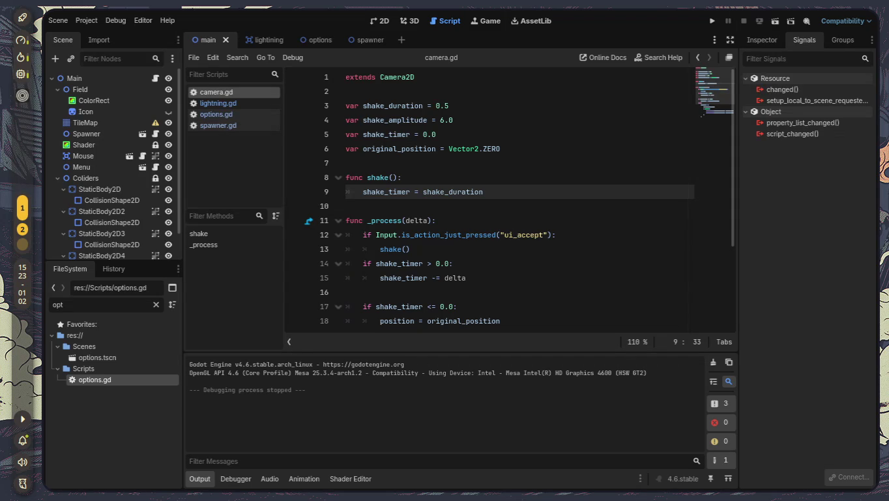
Delete lines 12–13, the ui_accept check calling shake(), from camera.gd's _process
left_click(451, 249)
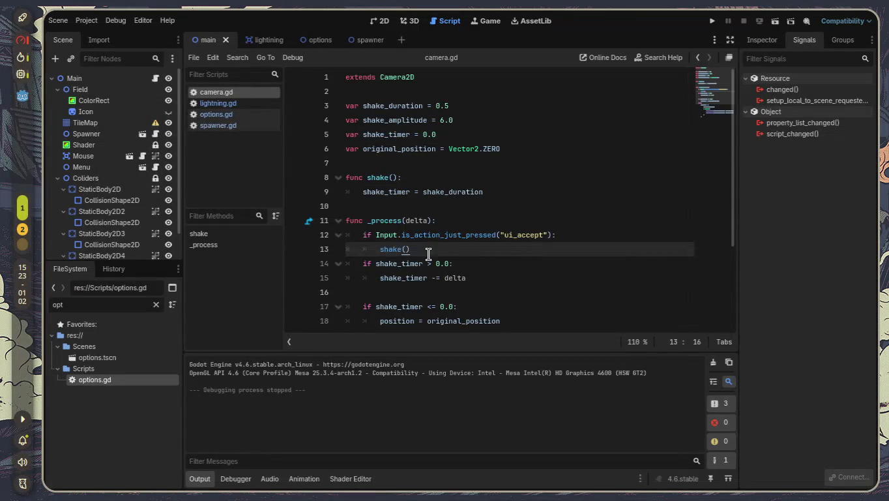
left_click_drag(425, 251, 314, 233)
key("BackSpace")
key("BackSpace")
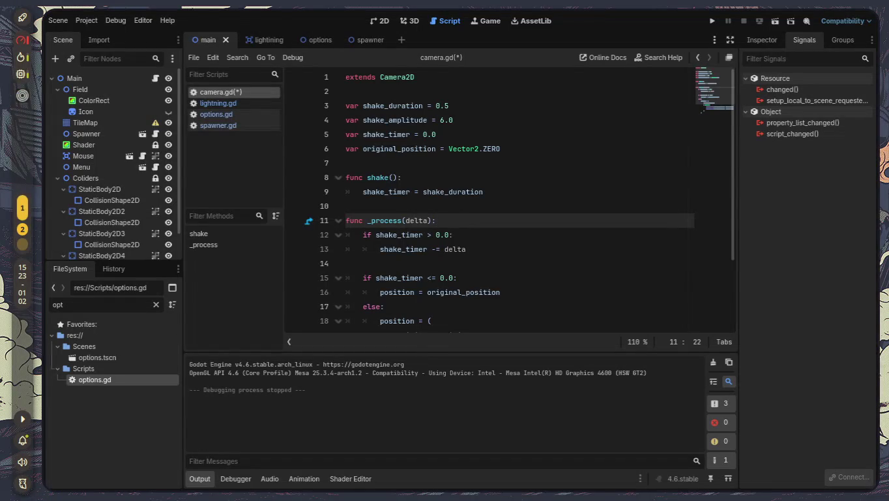
scroll(447, 231, "down", 3)
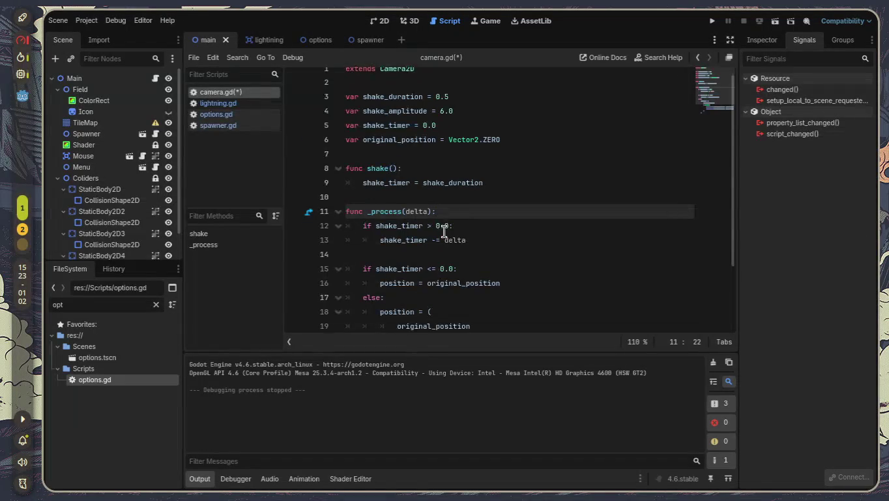
scroll(549, 280, "up", 3)
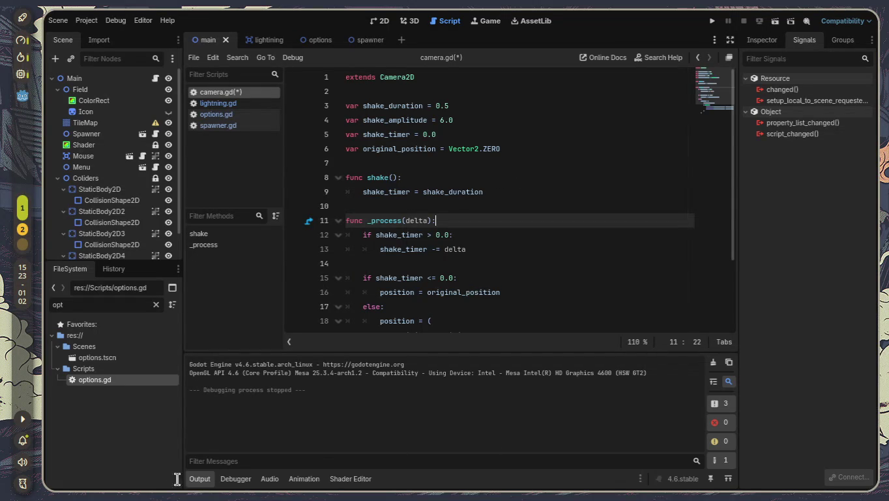
Collapse the output panel to review camera.gd, then bring up the X profile window
left_click(200, 480)
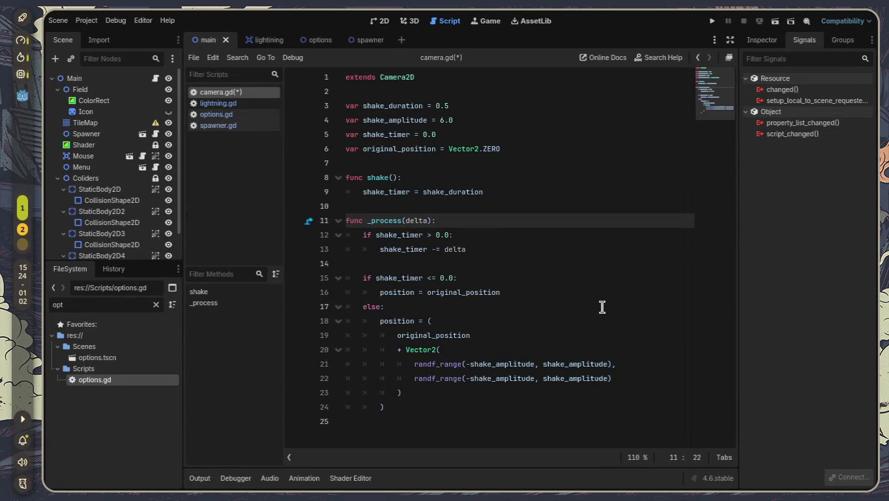
mouse_move(404, 271)
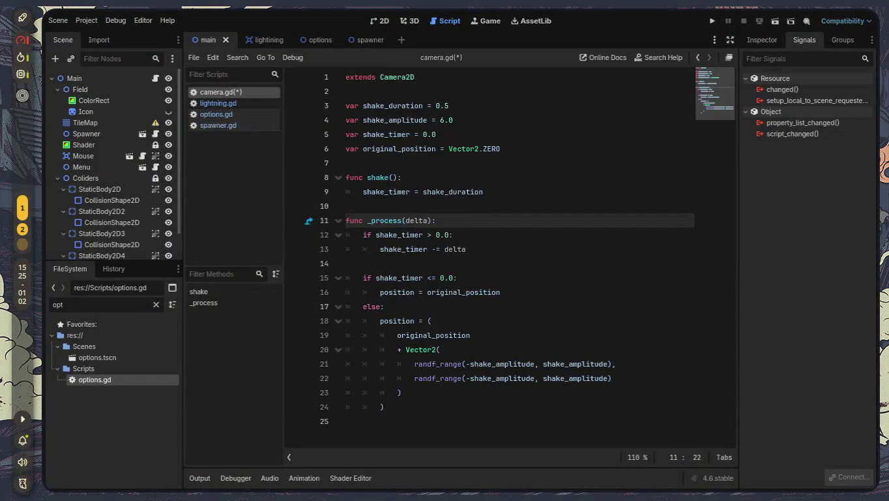
key("super+shift+x")
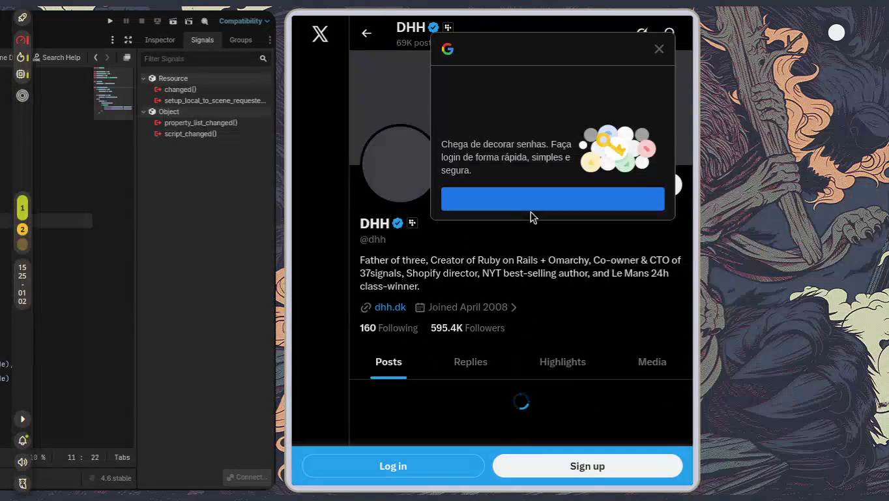
Dismiss the Google sign-in prompt and scroll through the X profile back to the top
left_click(658, 50)
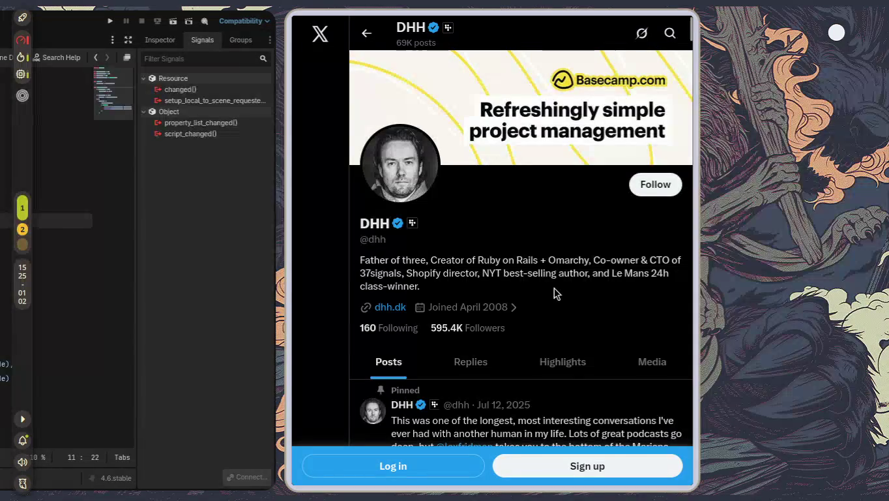
scroll(554, 288, "down", 4)
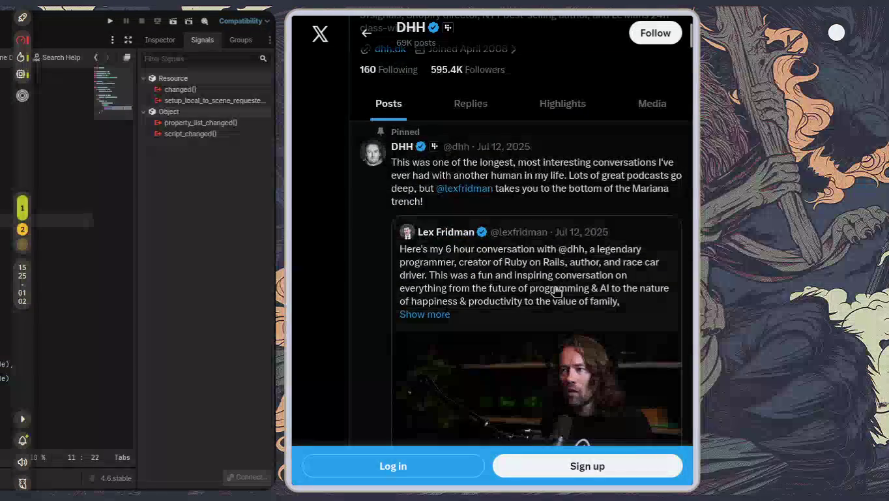
scroll(555, 291, "down", 3)
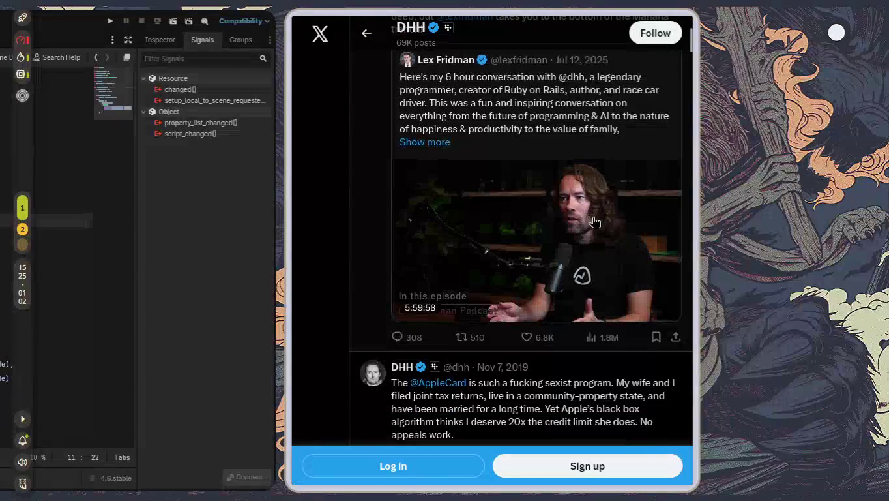
scroll(591, 274, "up", 1)
scroll(585, 308, "down", 10)
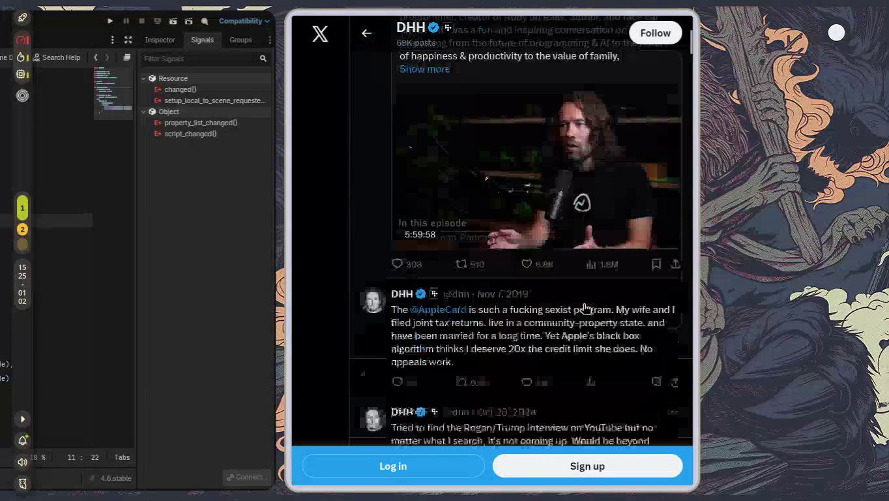
scroll(585, 309, "down", 5)
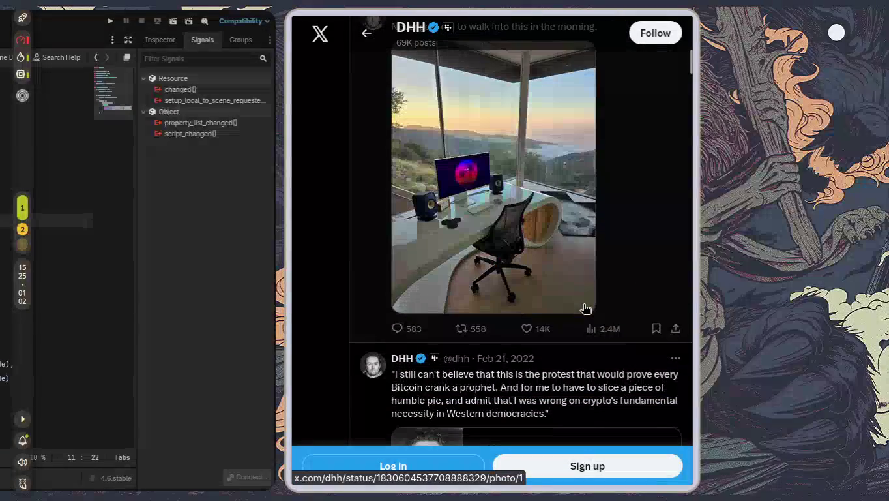
scroll(585, 309, "up", 1)
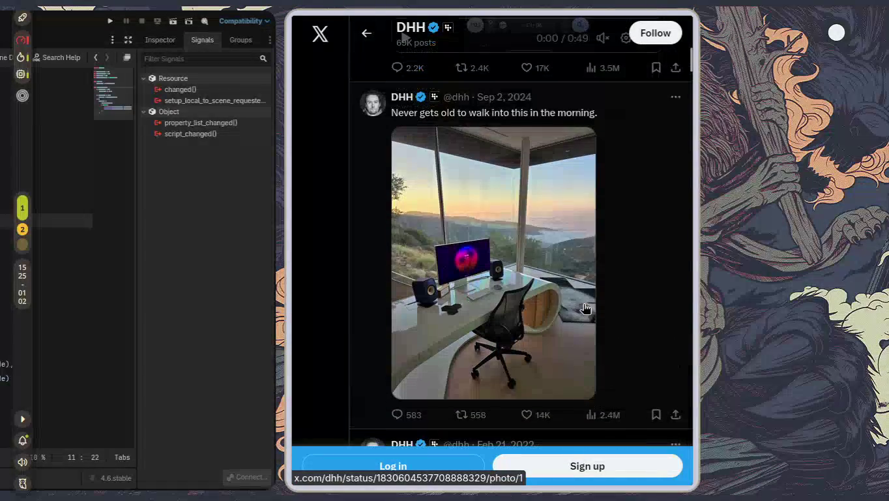
scroll(584, 308, "down", 8)
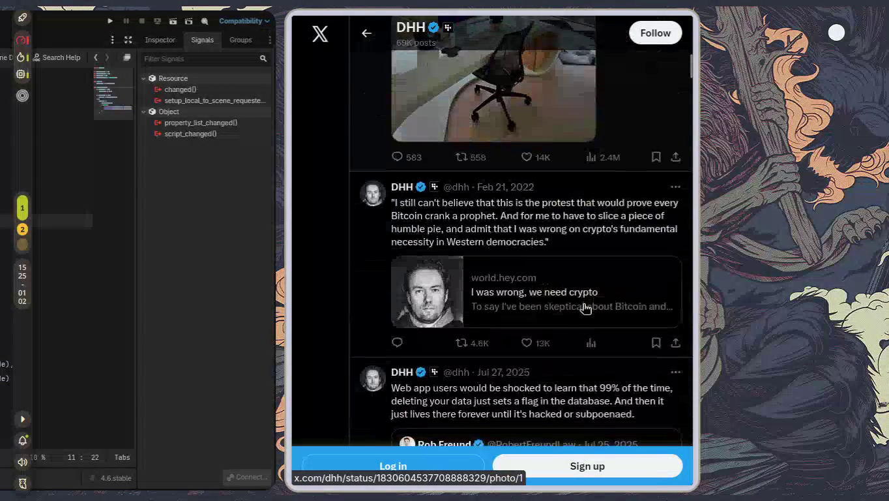
scroll(584, 309, "up", 2)
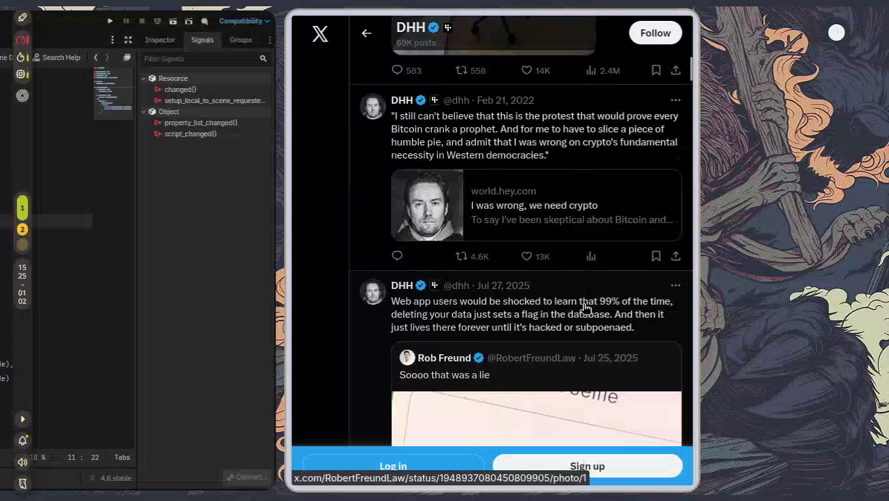
scroll(584, 308, "up", 10)
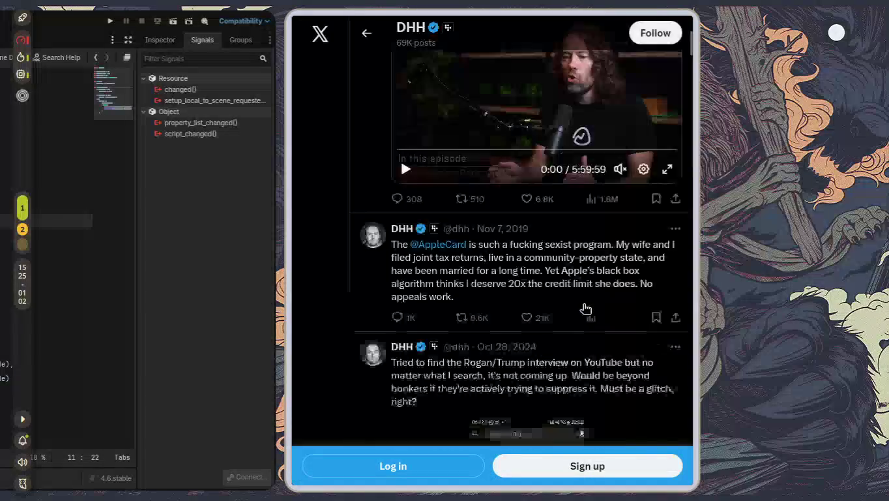
Select the creator phrase at the start of the profile bio
mouse_move(389, 262)
left_mouse_down()
mouse_move(502, 261)
mouse_move(516, 274)
left_mouse_up()
left_click(523, 282)
mouse_move(429, 259)
left_mouse_down()
mouse_move(506, 260)
mouse_move(502, 273)
mouse_move(492, 258)
left_mouse_up()
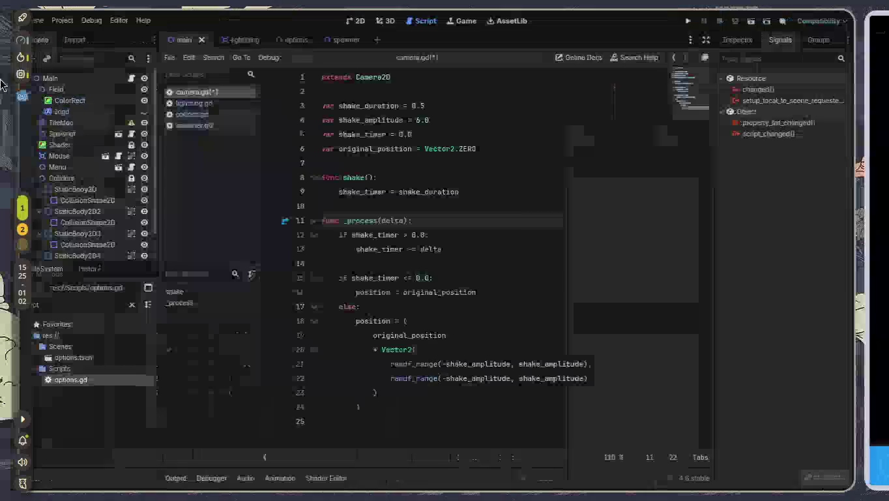
key("super+Left")
mouse_move(23, 42)
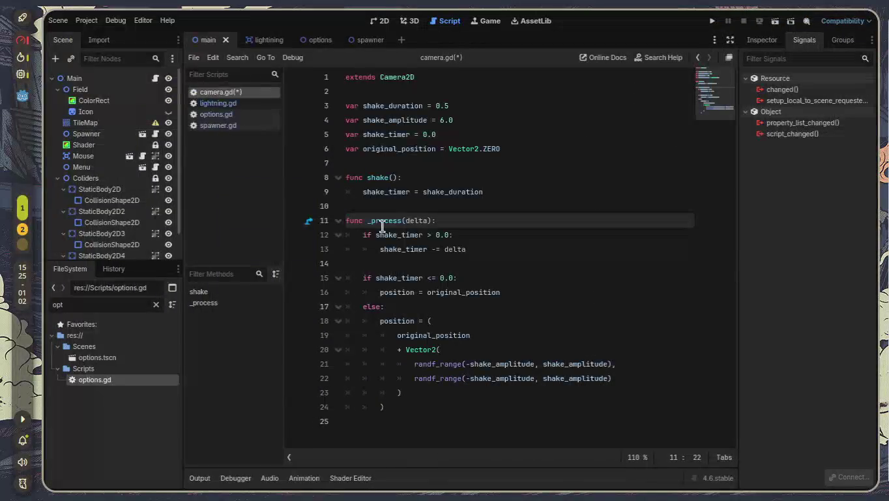
key("super+Page_Down")
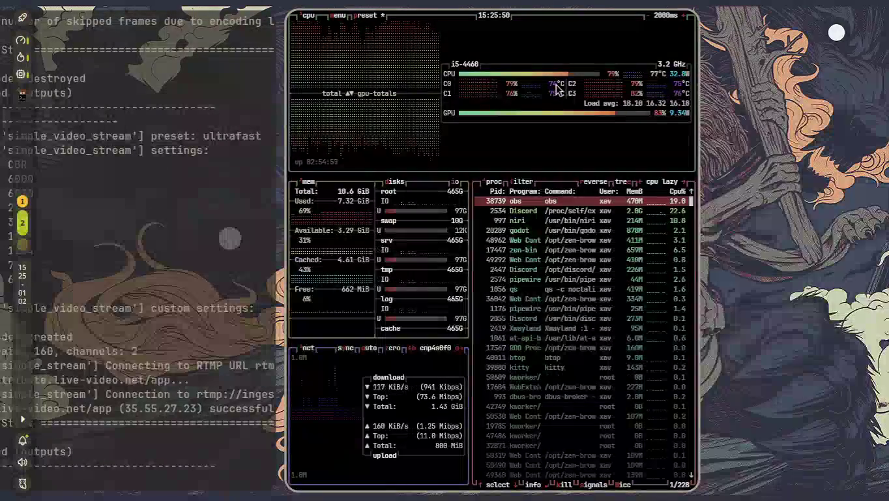
key("super+1")
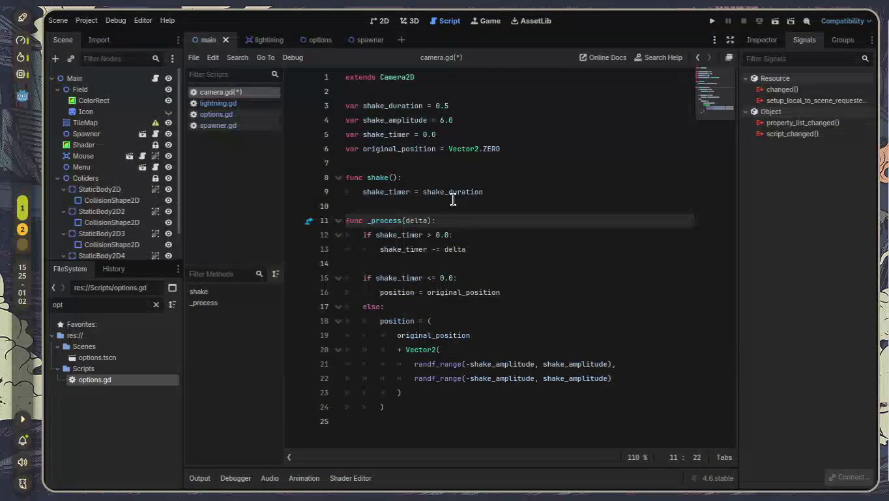
key("super+Right")
Select the phrase 'Ruby on Rails' in the profile bio
scroll(720, 232, "down", 5)
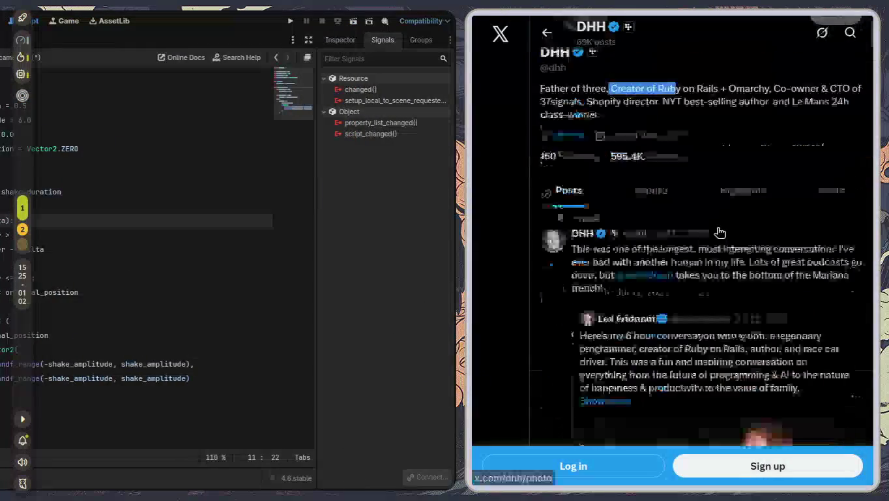
scroll(719, 232, "up", 4)
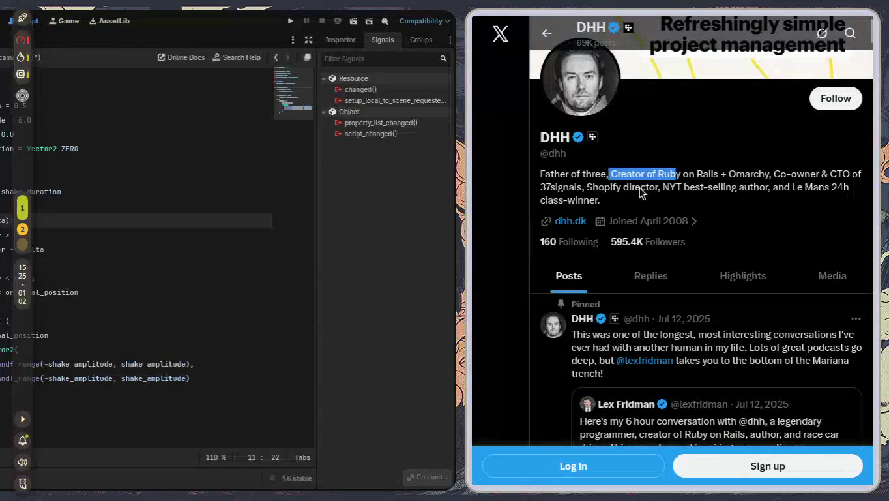
left_click(629, 181)
left_click_drag(611, 174, 682, 175)
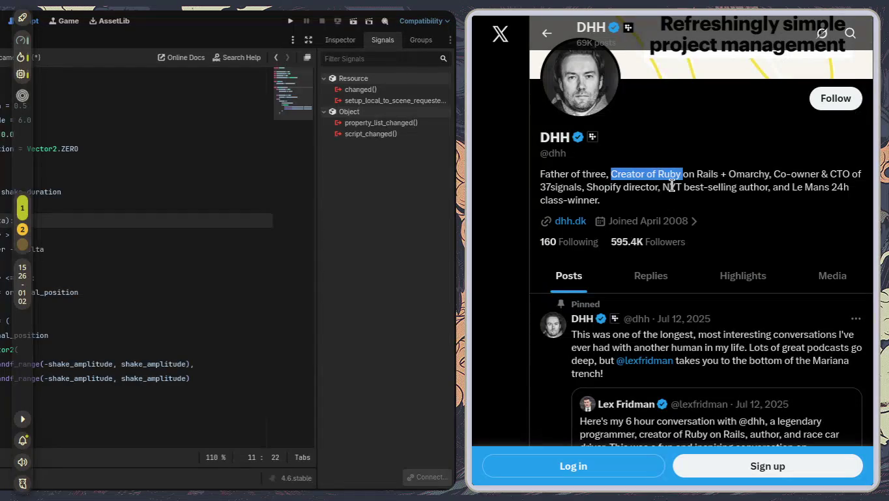
left_click_drag(659, 175, 718, 174)
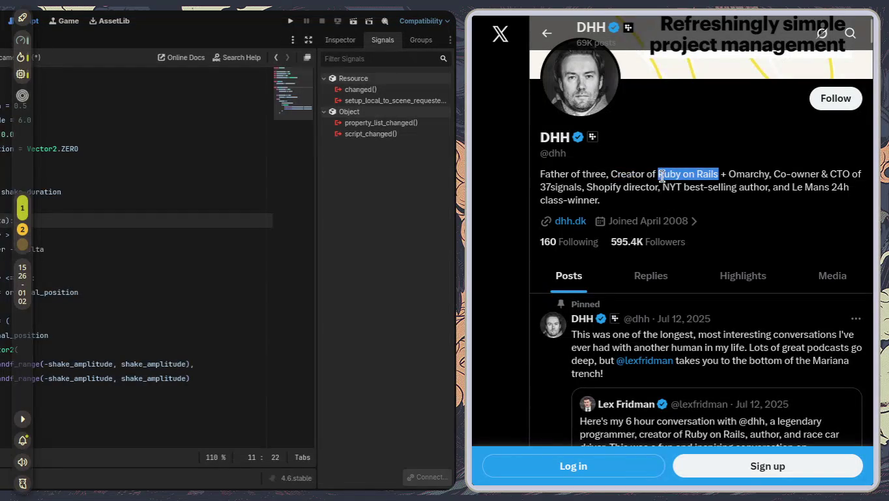
Search Google for 'Ruby on Rails', then close the results and X windows
right_click(695, 174)
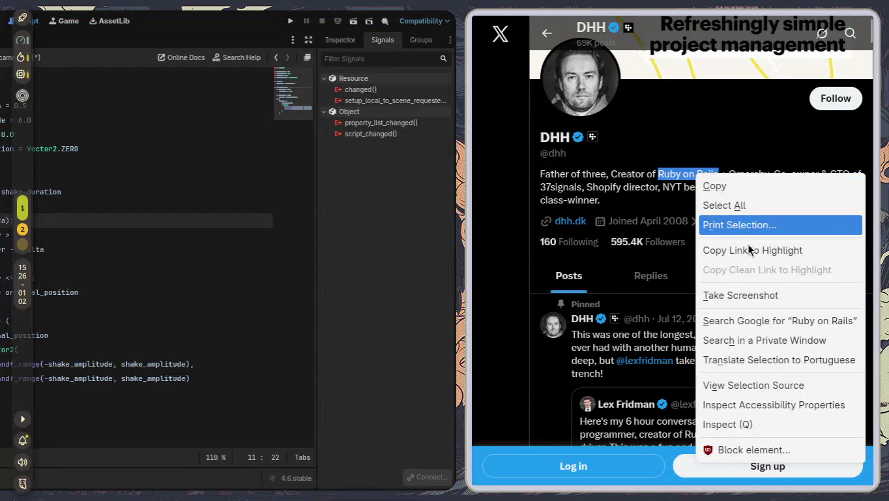
left_click(753, 341)
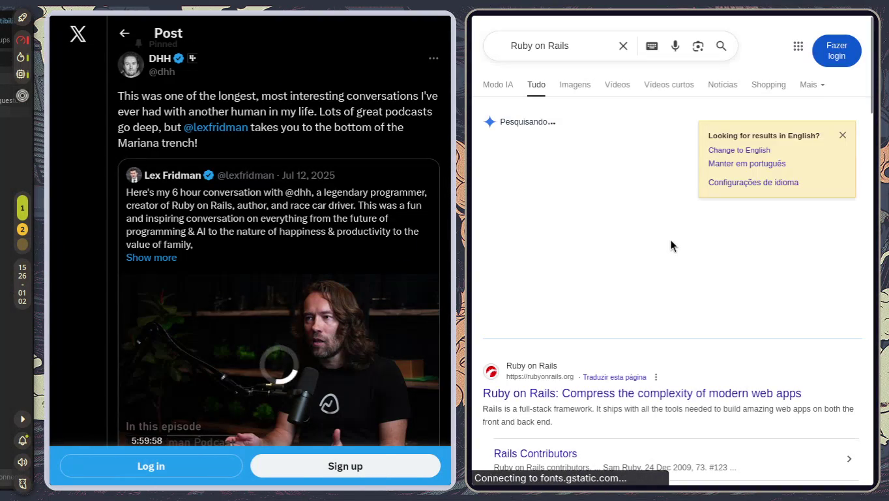
key("ctrl+w")
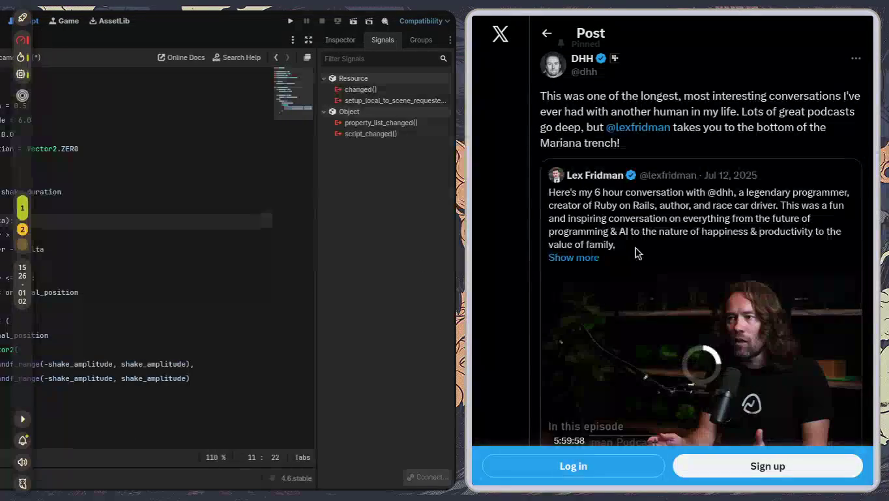
key("ctrl+w")
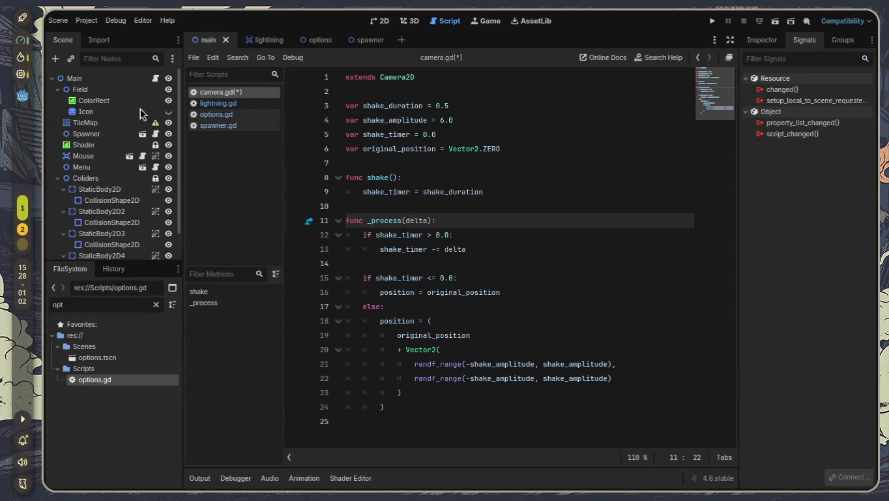
In options.gd, delete the entity_requested.emit() line, the connect() call and emit_enemy_requested
left_click(233, 115)
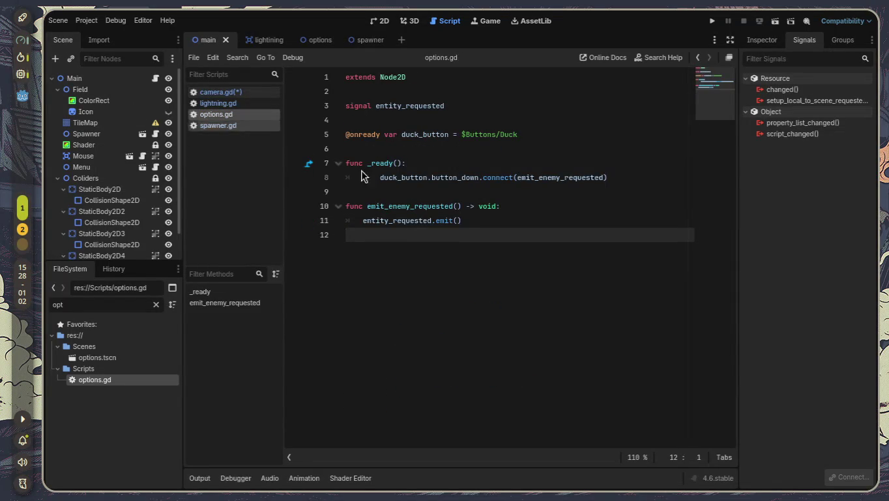
left_click(349, 222)
key("shift+End")
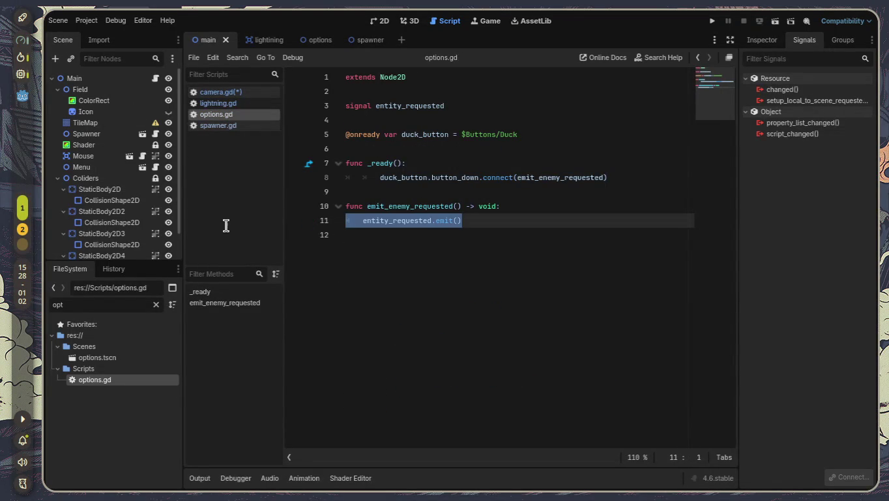
key("BackSpace")
left_click_drag(637, 169, 172, 175)
key("BackSpace")
key("BackSpace")
mouse_move(630, 180)
left_mouse_down()
mouse_move(265, 186)
mouse_move(264, 170)
left_mouse_up()
key("BackSpace")
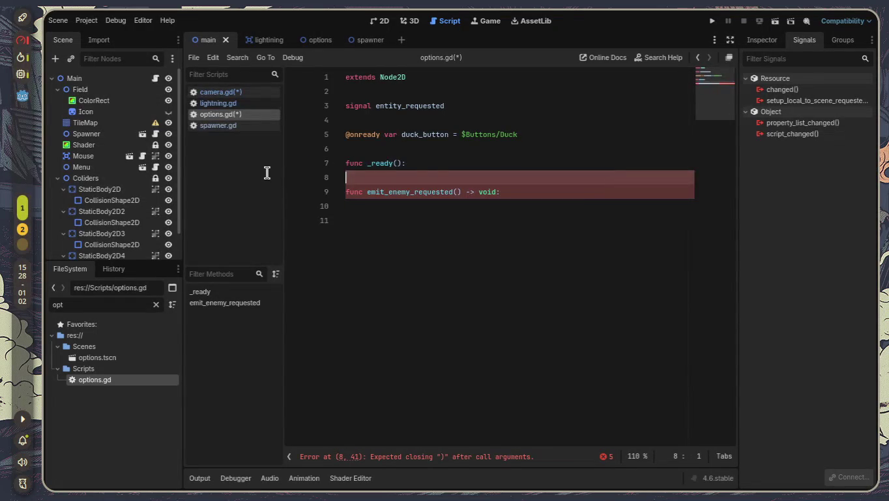
left_click_drag(570, 197, 264, 203)
left_click_drag(461, 226, 347, 178)
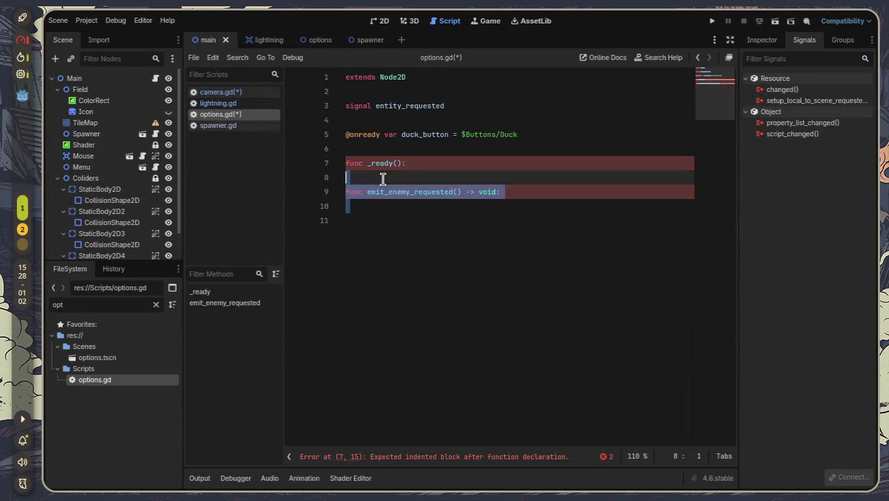
key("BackSpace")
Add an indented pass line inside func _ready()
left_click(435, 164)
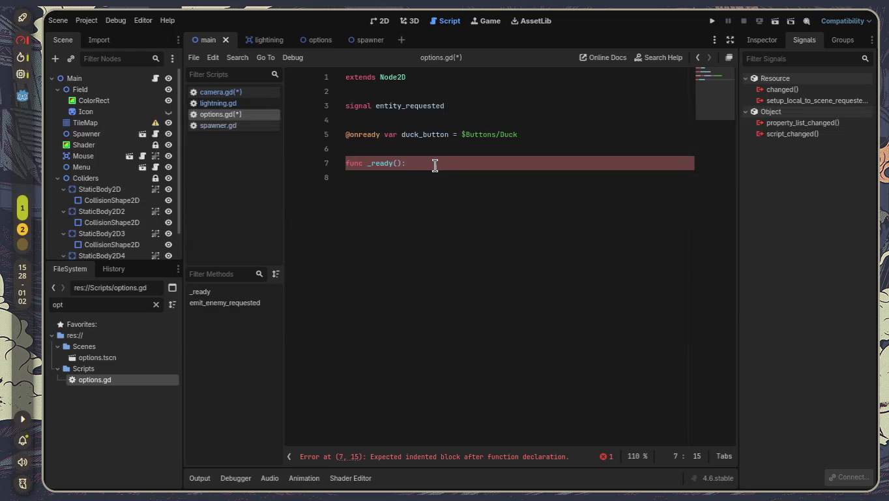
key("Return")
type("pr")
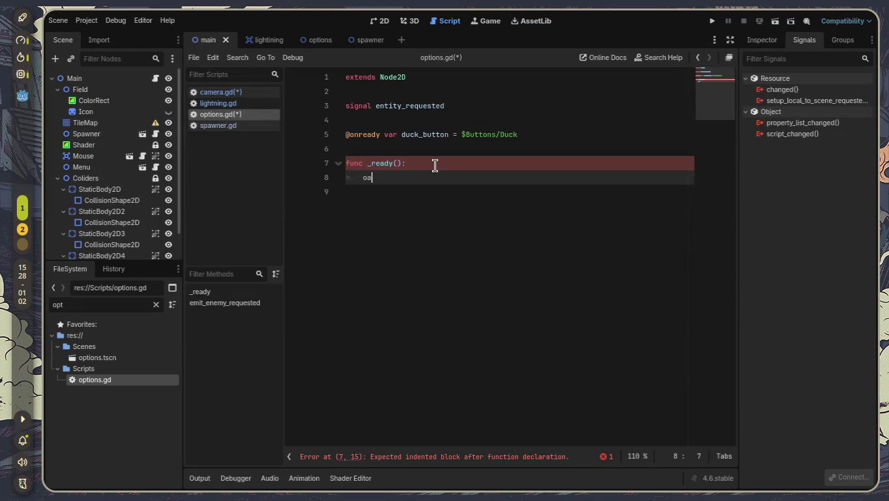
key("BackSpace")
key("BackSpace")
type("pass")
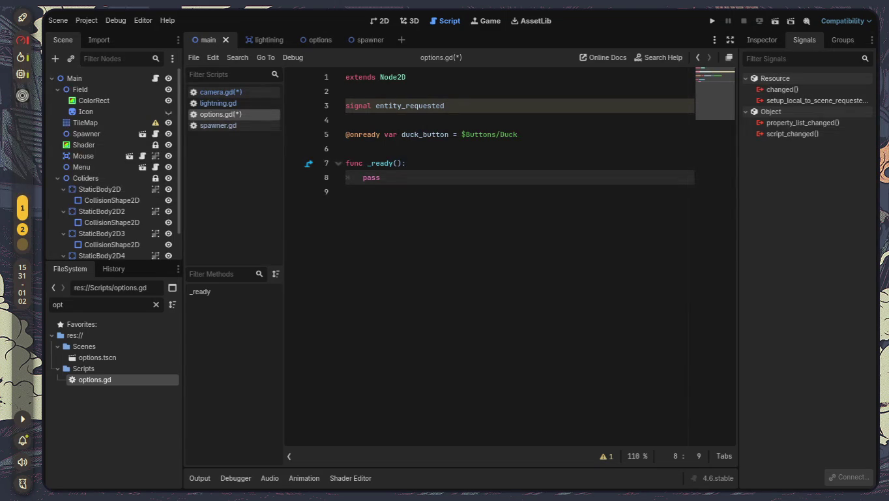
left_click(366, 46)
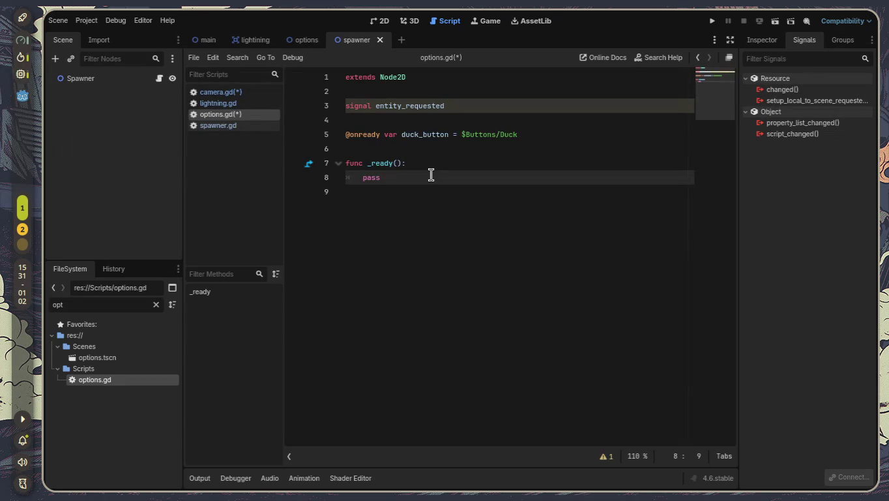
Insert a blank line after the duck_button line in options.gd, then open spawner.gd
left_click(532, 144)
left_click(545, 130)
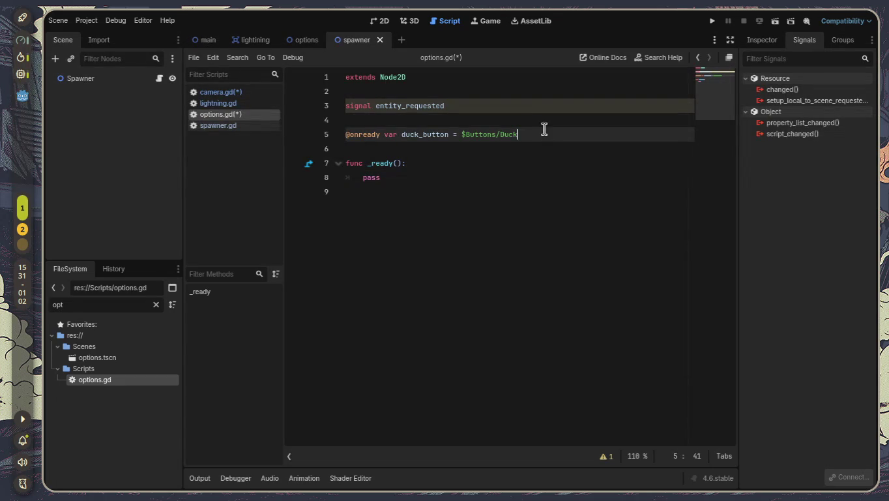
key("Return")
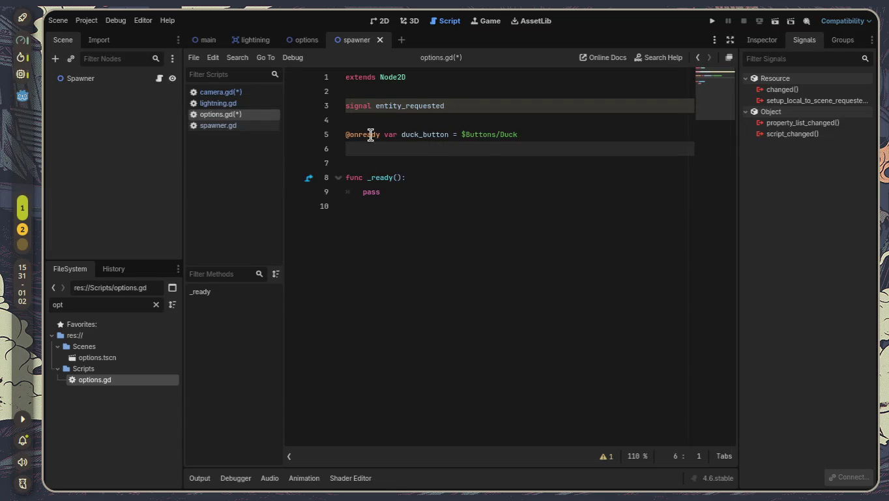
left_click(227, 128)
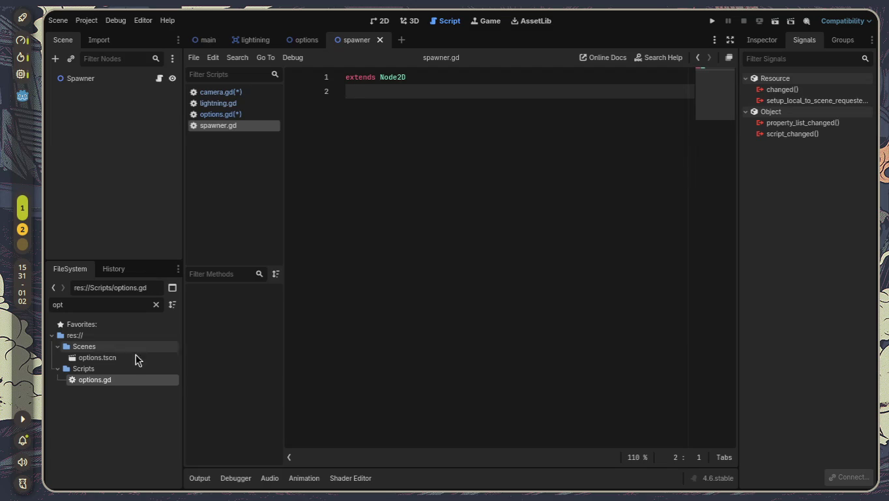
Create a new script named Global.gd in the Scripts folder
left_click(155, 304)
scroll(128, 378, "up", 10)
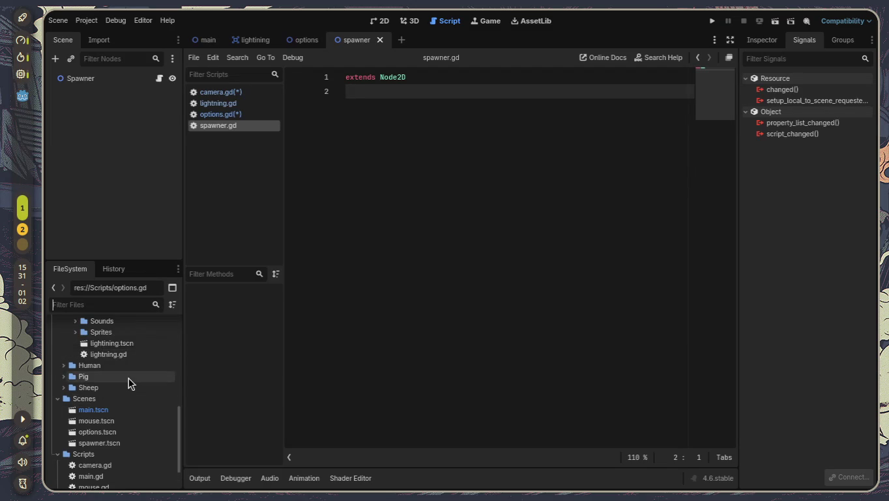
scroll(118, 375, "down", 5)
scroll(108, 387, "down", 5)
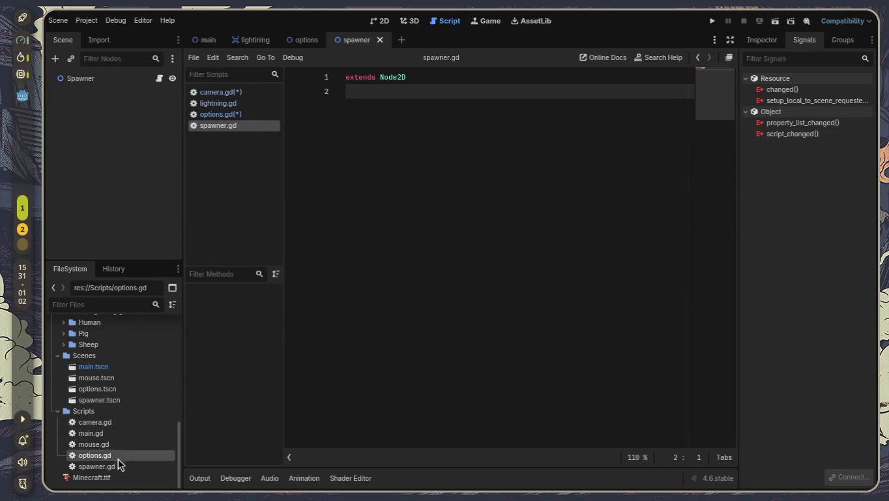
right_click(95, 415)
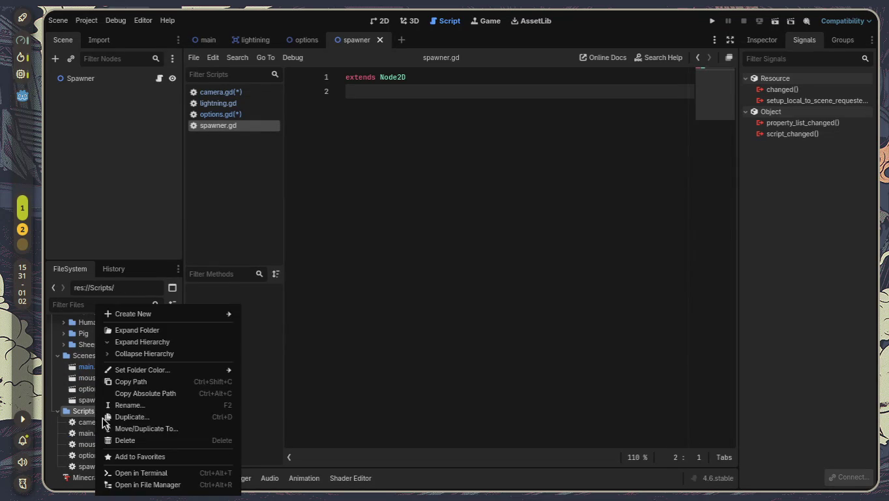
mouse_move(148, 312)
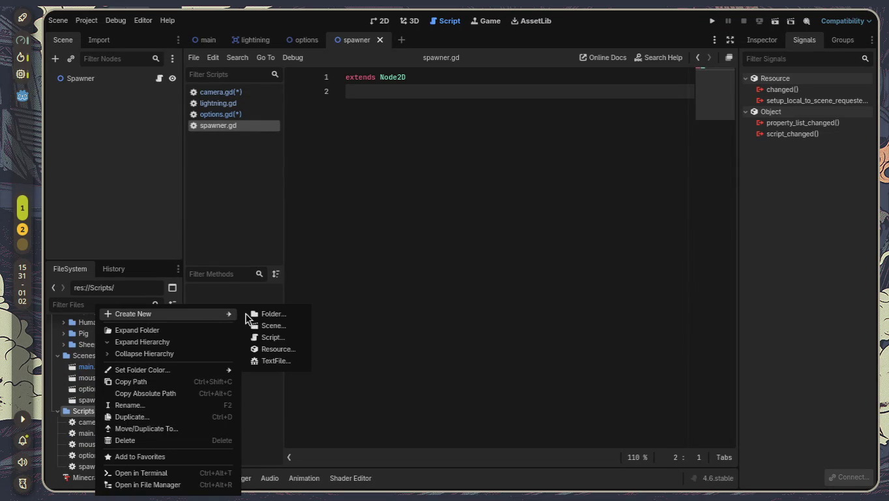
left_click(274, 340)
type("Global.gd")
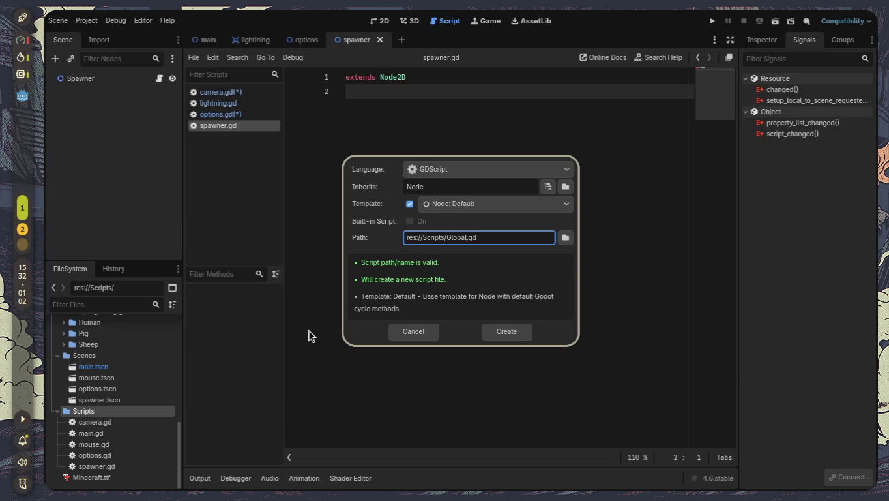
key("Return")
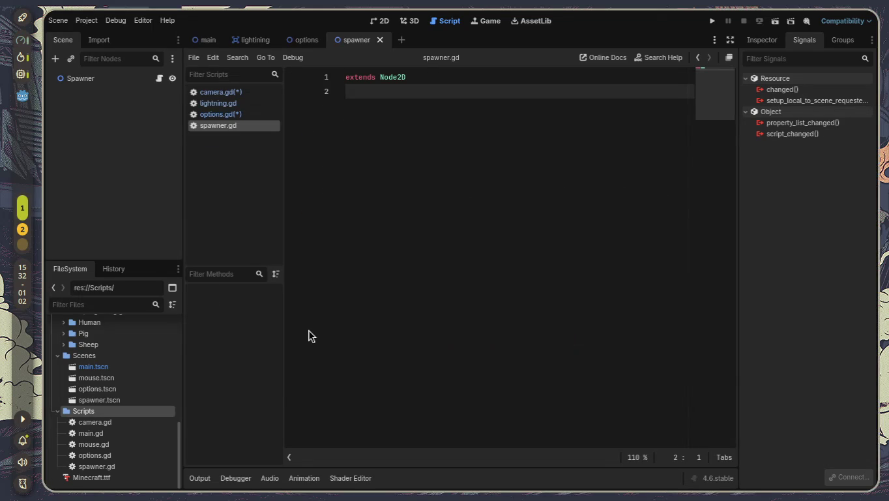
Delete the _ready and _process stubs, leaving only extends Node
left_click(323, 115)
key("Up")
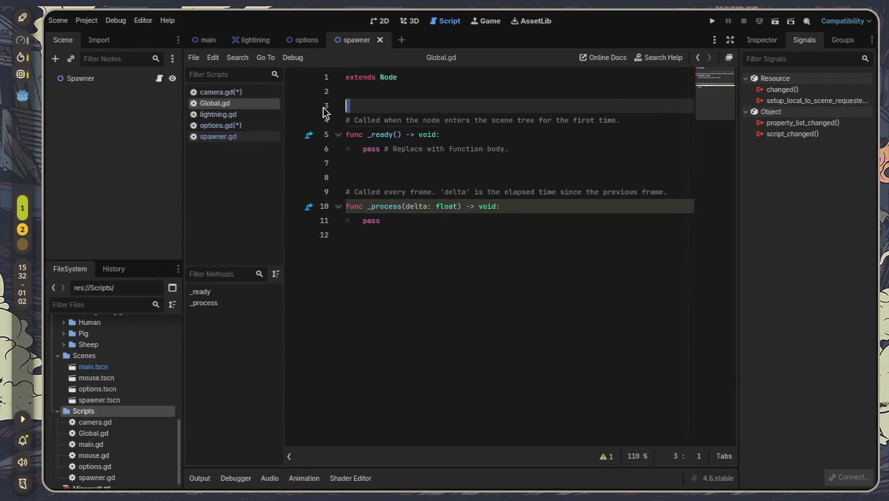
mouse_move(429, 239)
left_mouse_down()
mouse_move(327, 132)
mouse_move(327, 120)
left_mouse_up()
key("BackSpace")
Add res://Scripts/Global.gd as the Global autoload in Project Settings
left_click(86, 20)
left_click(116, 37)
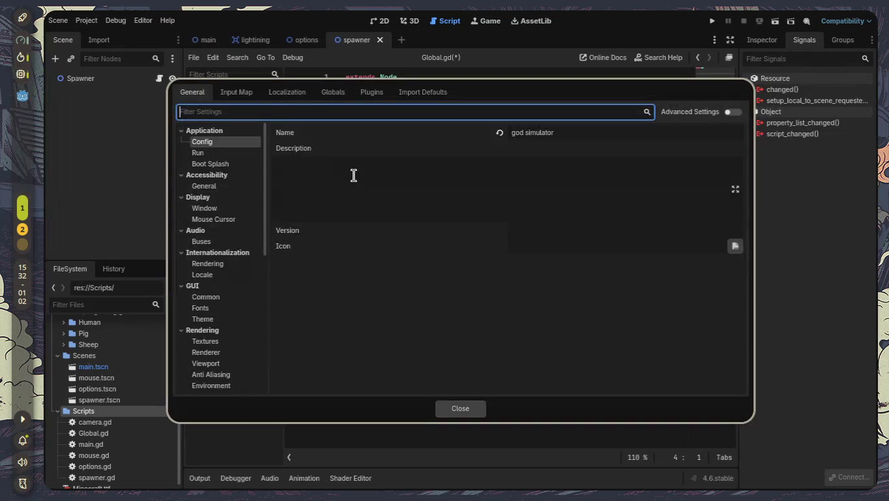
left_click(324, 93)
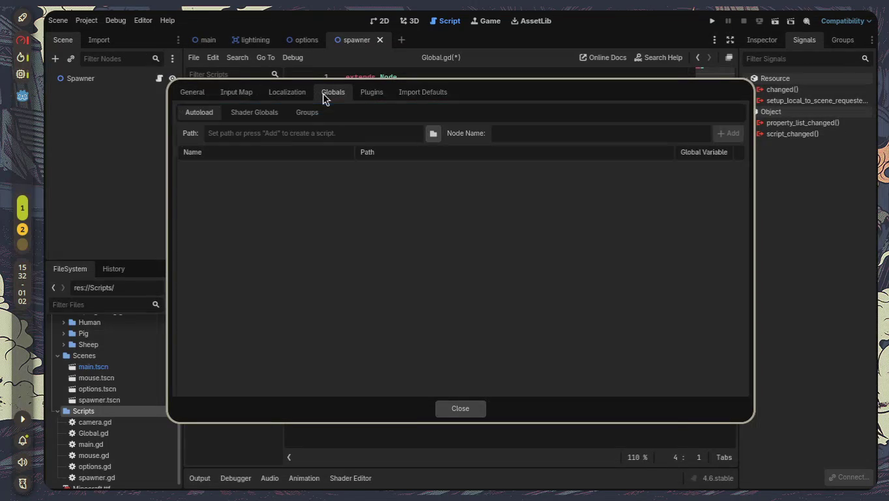
left_click(432, 134)
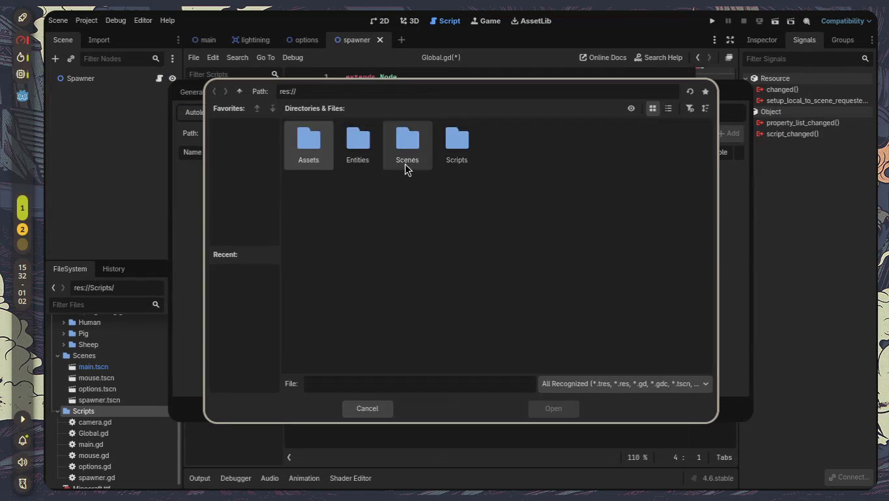
double_click(453, 159)
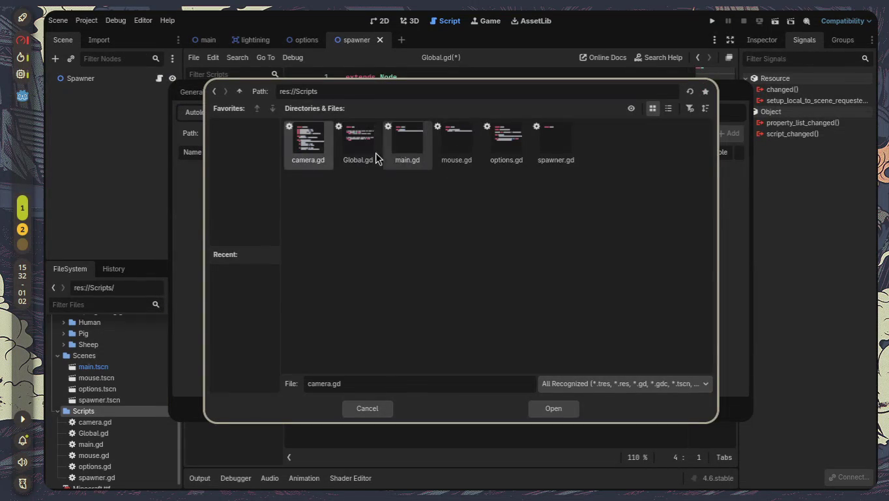
left_click(358, 140)
left_click(541, 408)
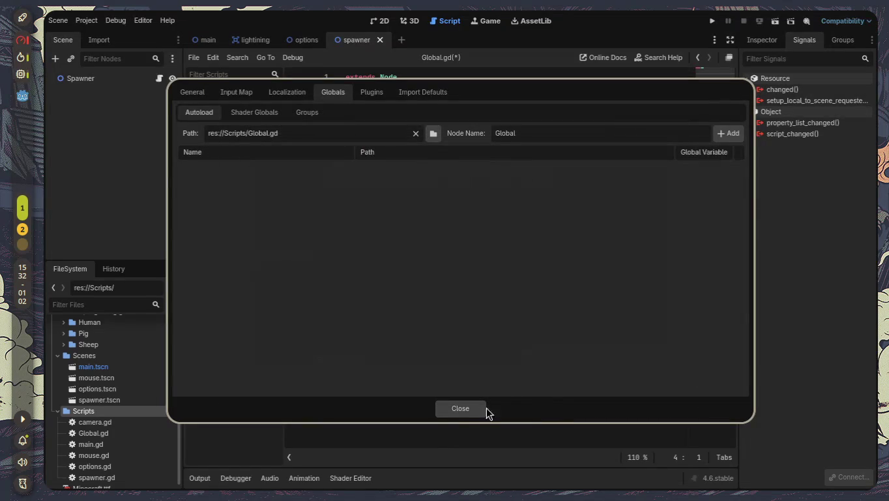
left_click(728, 133)
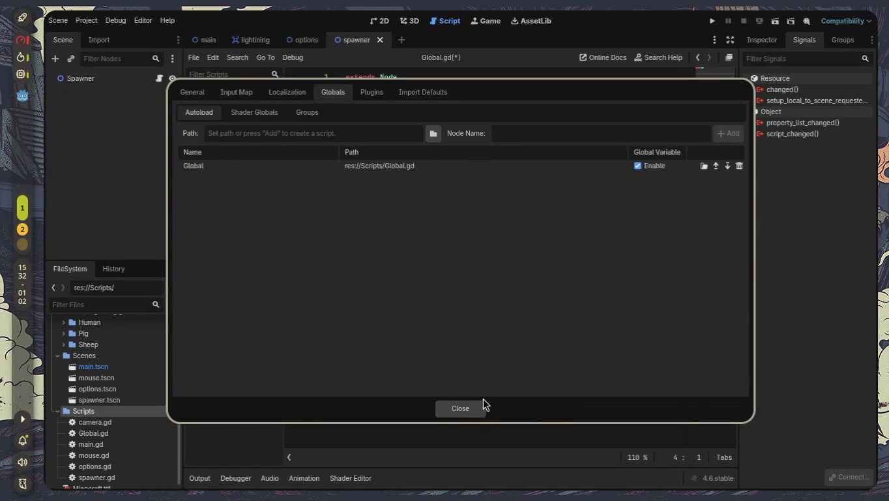
left_click(468, 410)
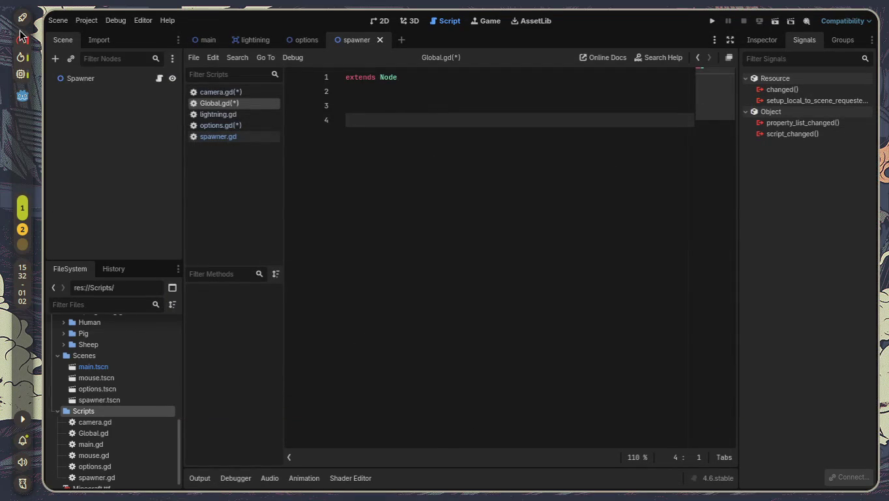
Add a 'signal add_pig' declaration on a new line in Global.gd
mouse_move(26, 47)
left_click(407, 96)
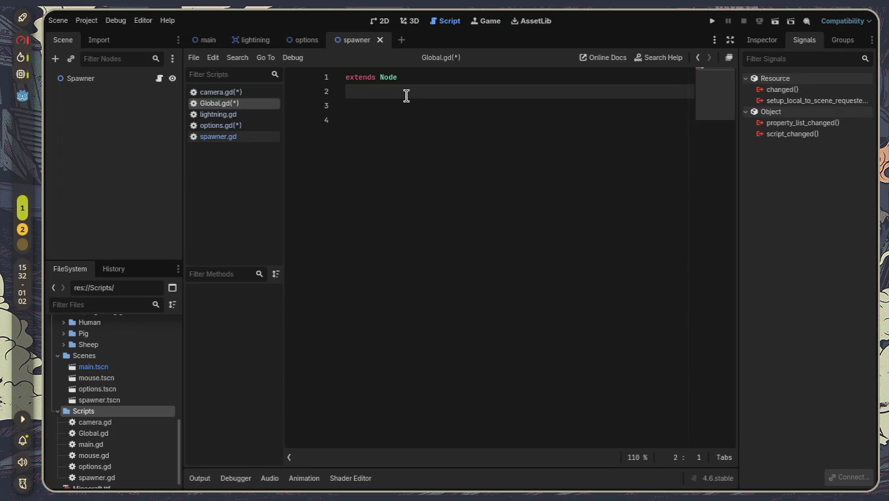
key("Return")
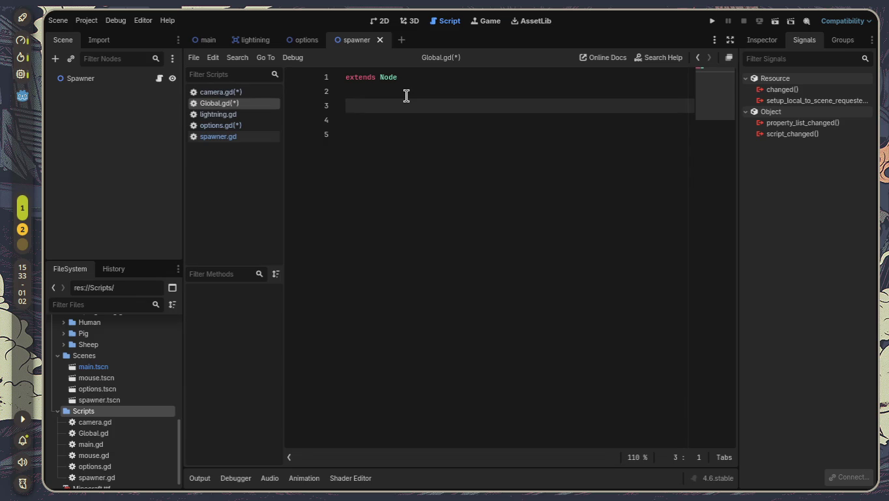
type("a")
key("BackSpace")
type("ignal ")
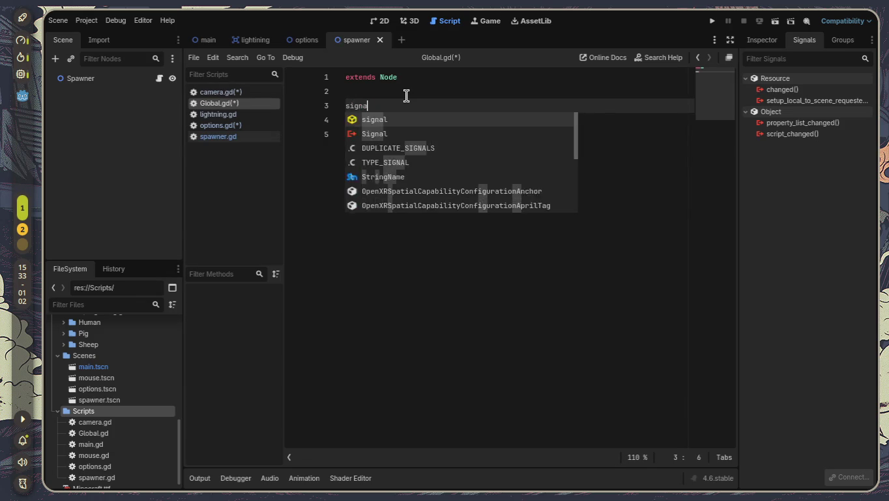
type("add_pi")
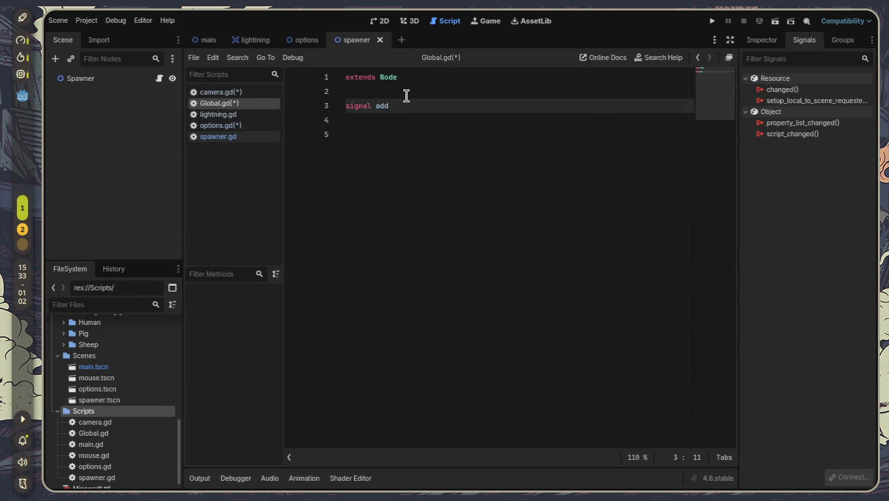
type("g")
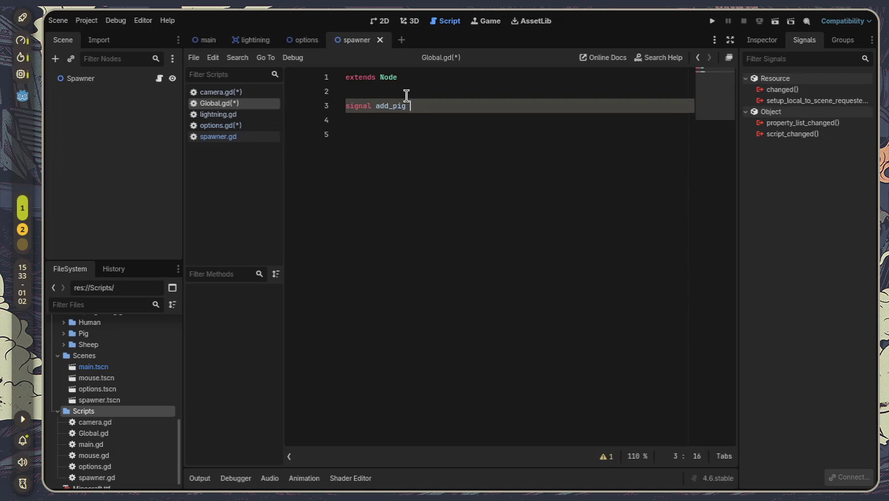
Declare 'signal add_sheep' below it, fixing the typo, then return to the main scene
key("Return")
type("sig")
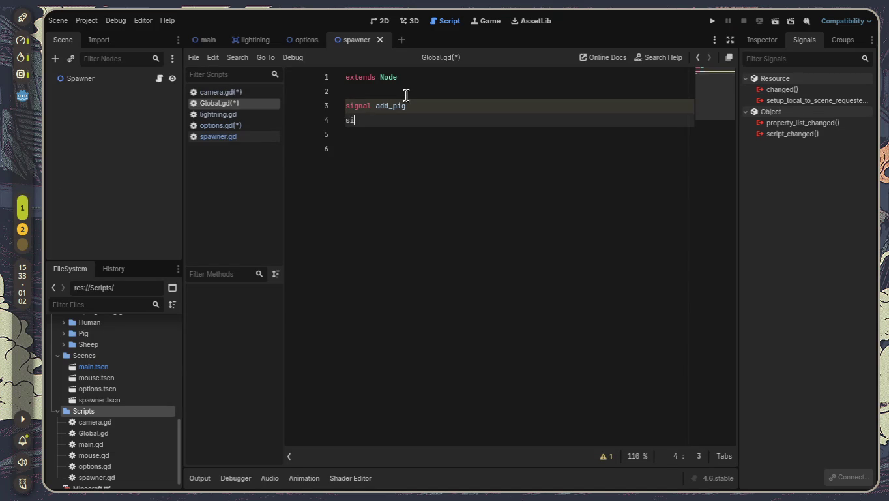
key("Down")
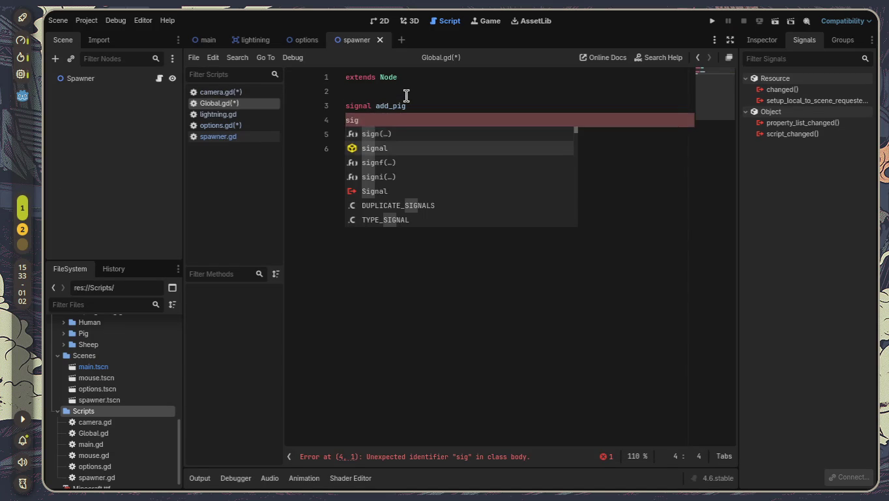
key("Return")
type("add_")
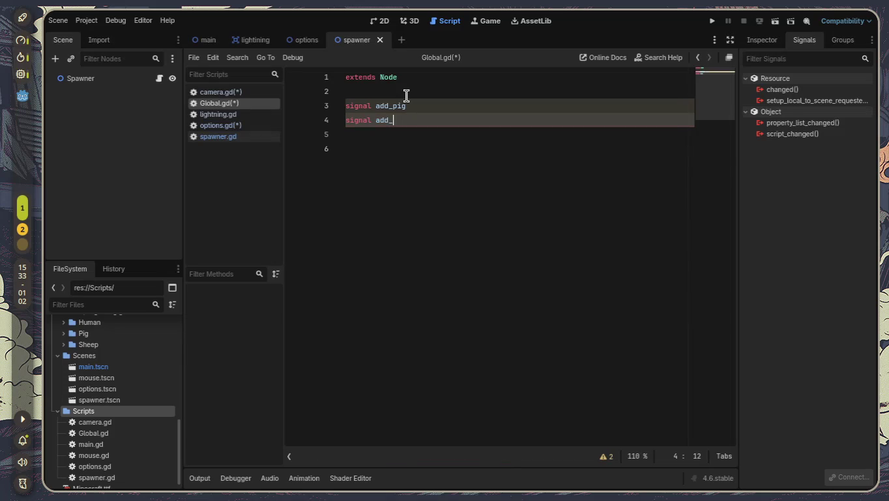
type("sheep")
key("BackSpace")
type("p")
left_click(213, 39)
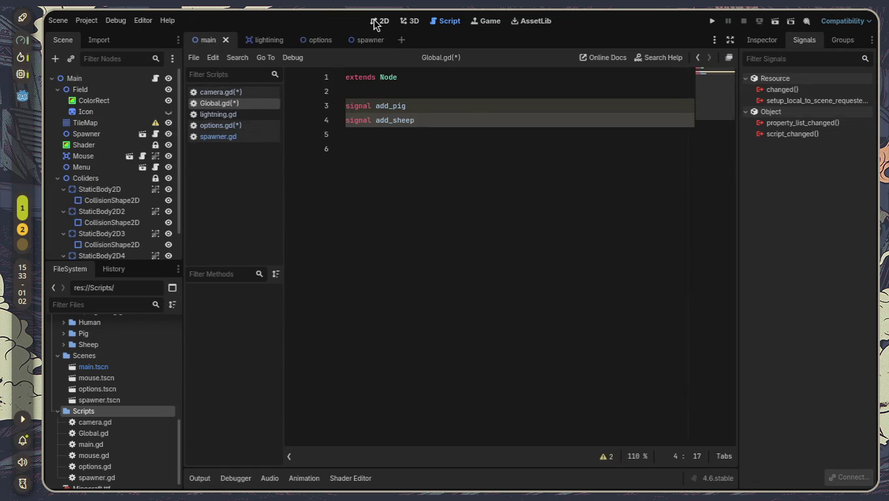
left_click(375, 20)
scroll(423, 222, "up", 4)
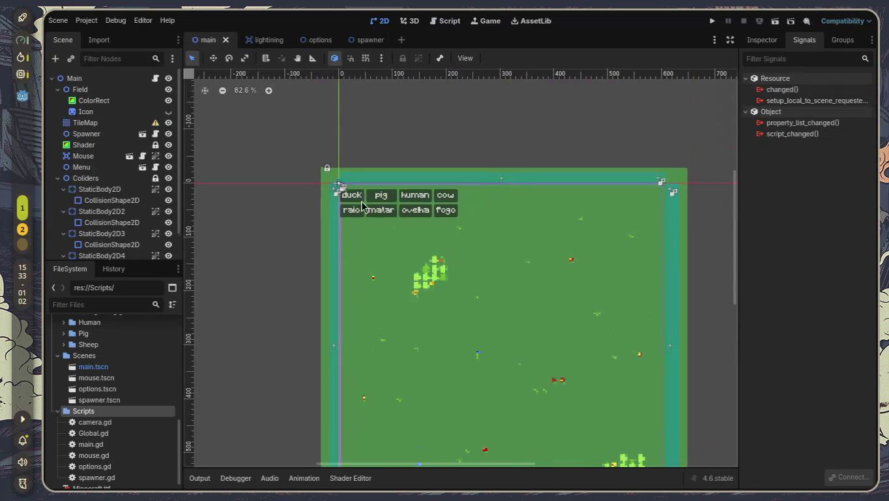
scroll(397, 196, "up", 2)
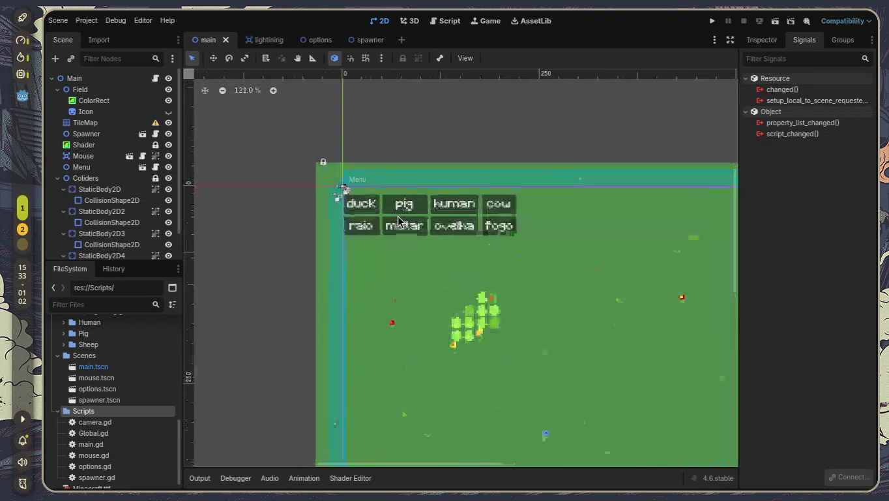
scroll(399, 220, "down", 4)
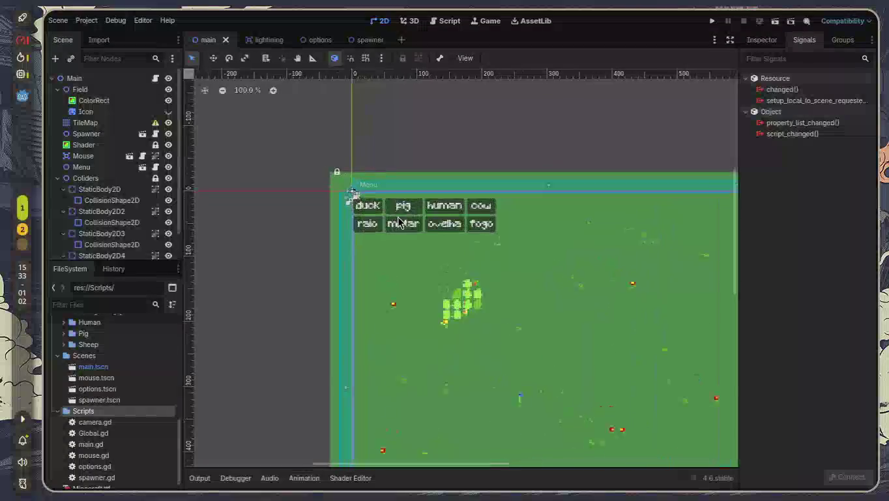
scroll(399, 221, "down", 1)
scroll(399, 222, "up", 2)
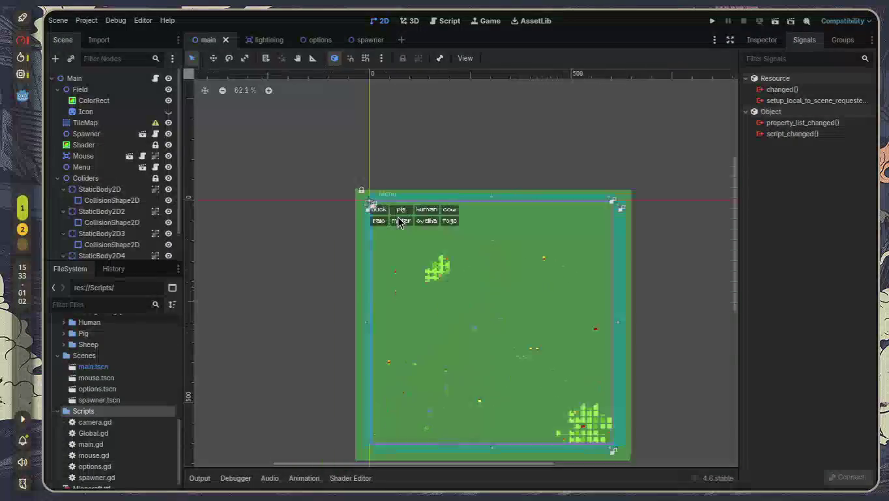
scroll(398, 222, "up", 1)
scroll(399, 220, "down", 5)
scroll(398, 220, "up", 2)
scroll(399, 220, "up", 2)
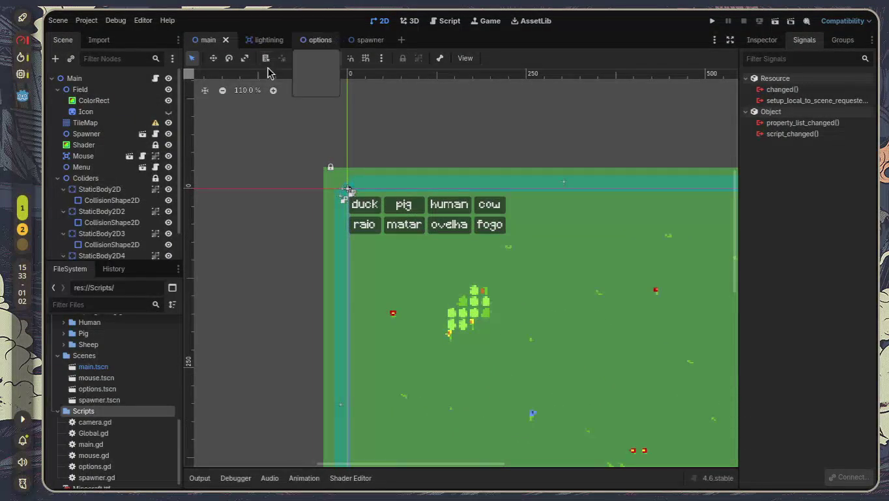
left_click(414, 22)
left_click(448, 21)
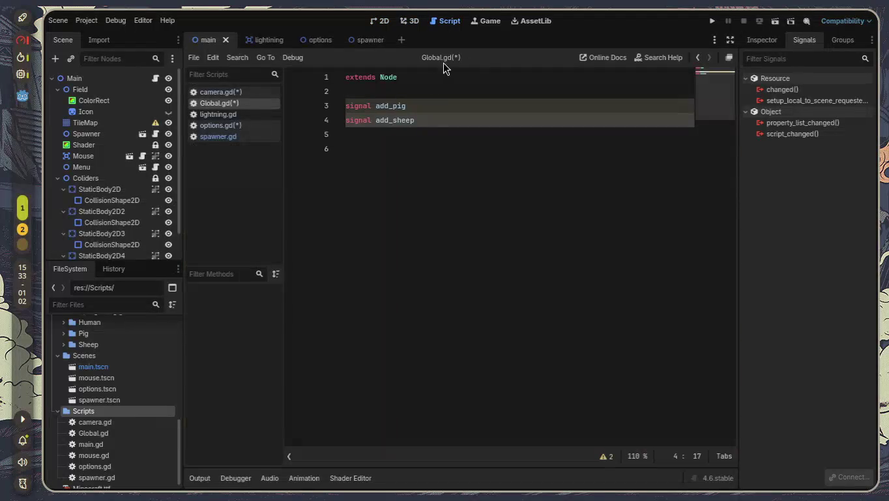
Delete the add_sheep line and rename the add_pig signal to add_entities
left_click(327, 120)
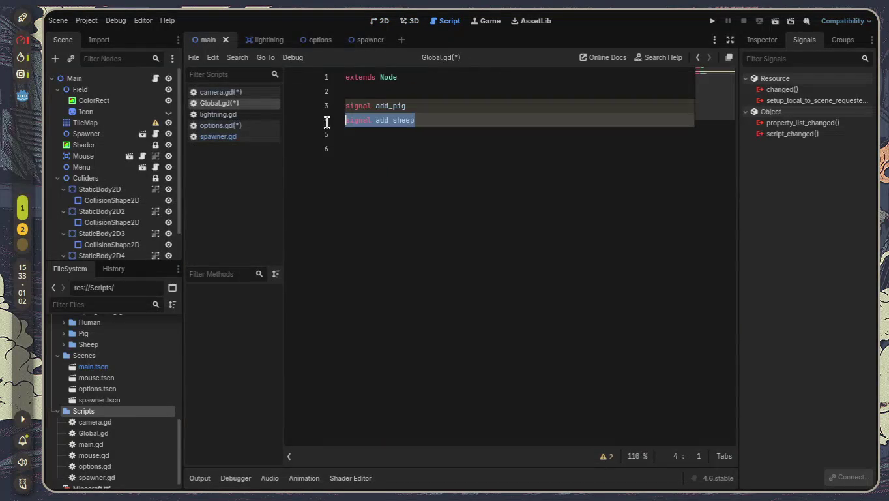
key("BackSpace")
key("End")
key("BackSpace")
key("BackSpace")
key("BackSpace")
key("BackSpace")
type("_entit")
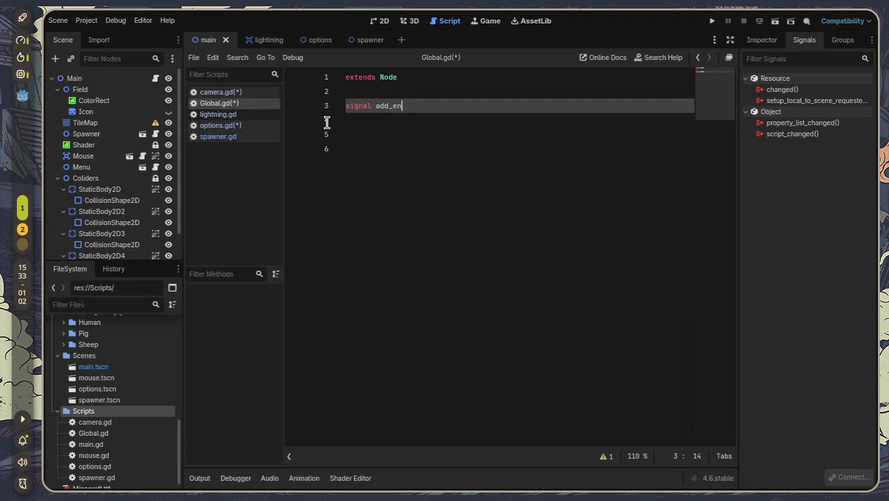
type("ier")
key("BackSpace")
type("s")
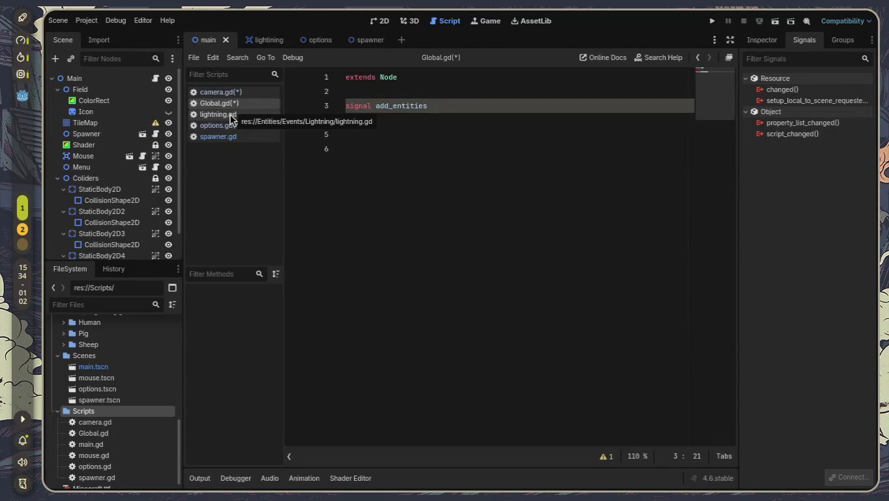
Add 'signal kill_all' on the line below add_entities in Global.gd
left_click(229, 138)
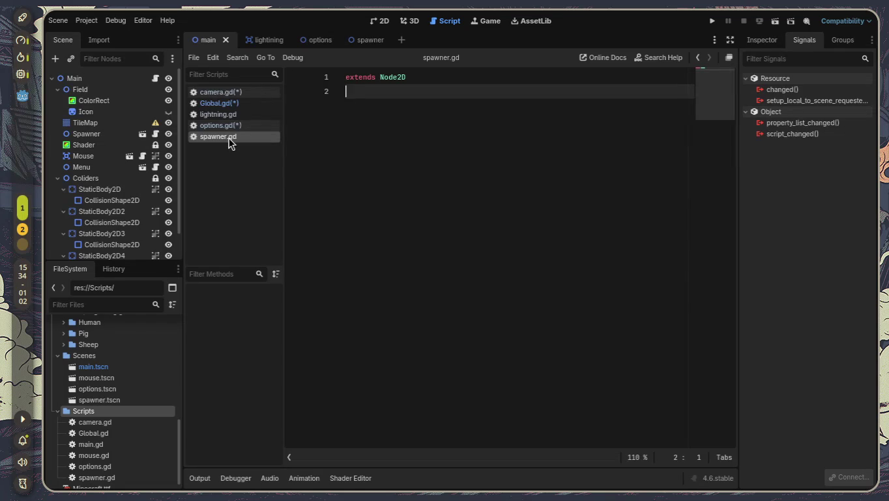
left_click(231, 102)
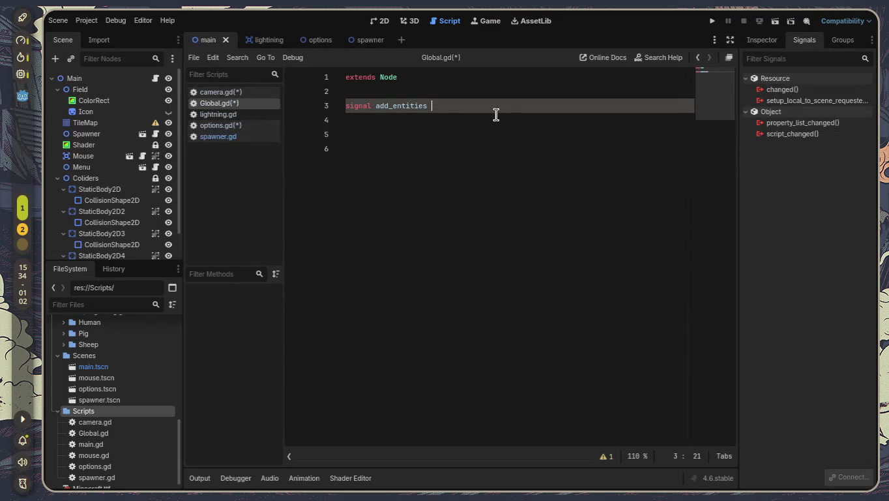
key("Down")
key("Down")
key("BackSpace")
type("sig")
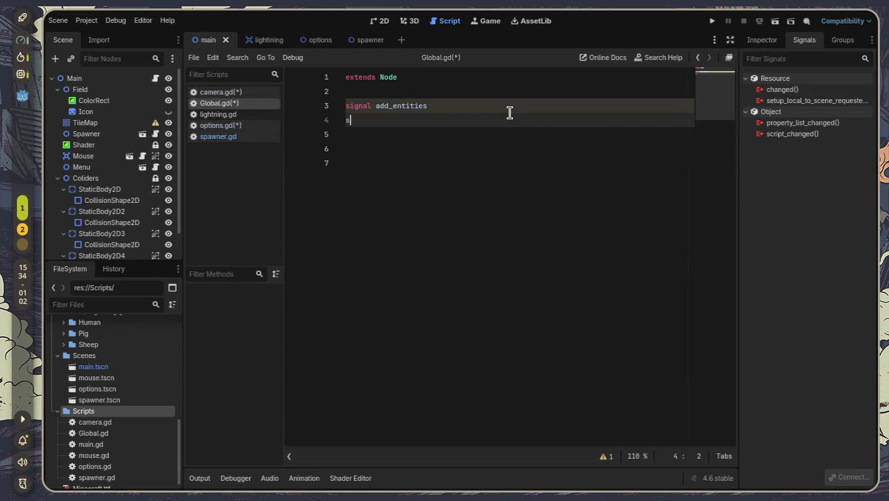
type("nal ")
type("kill_all")
key("Return")
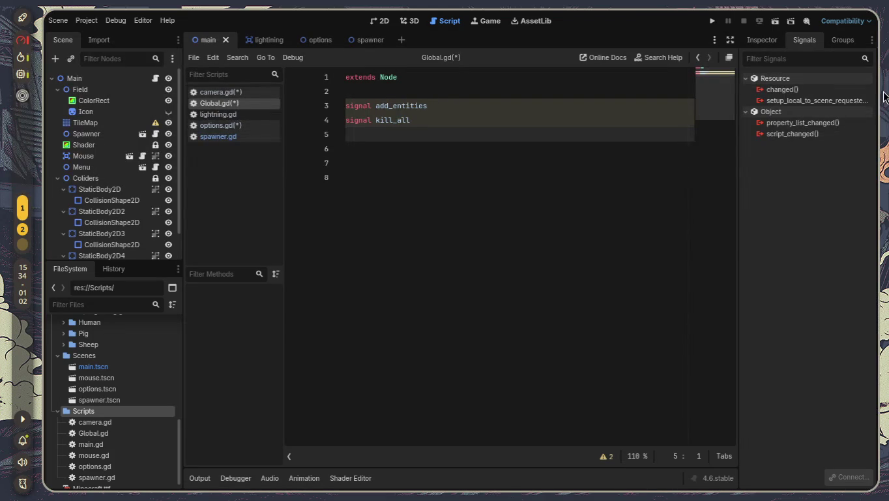
Start a func _ready() declaration in spawner.gd
left_click(215, 139)
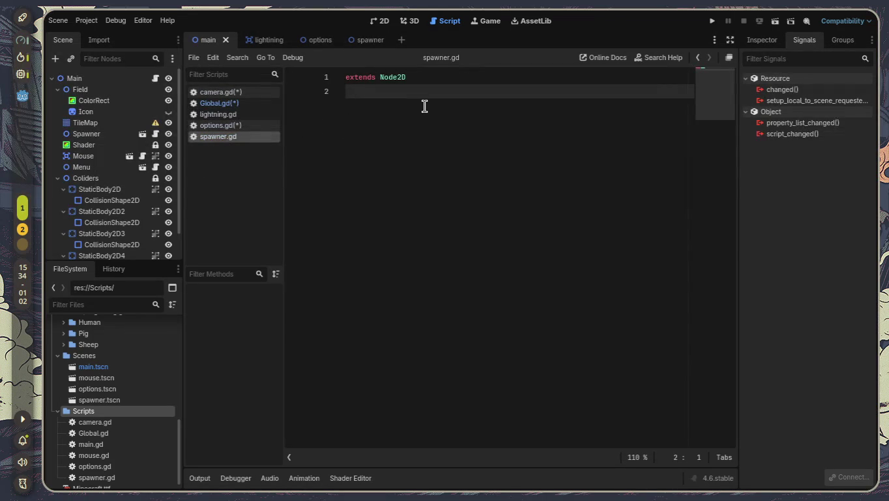
key("Return")
type("fun")
key("BackSpace")
type("c")
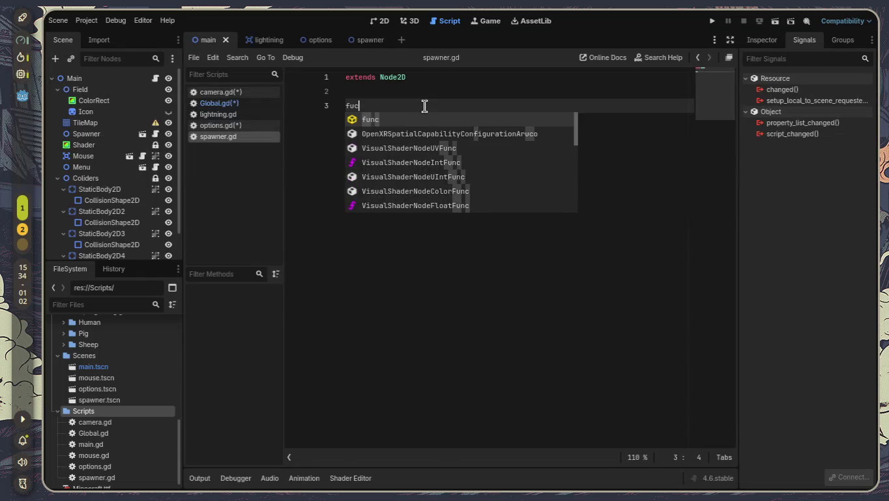
key("Return")
type("_re")
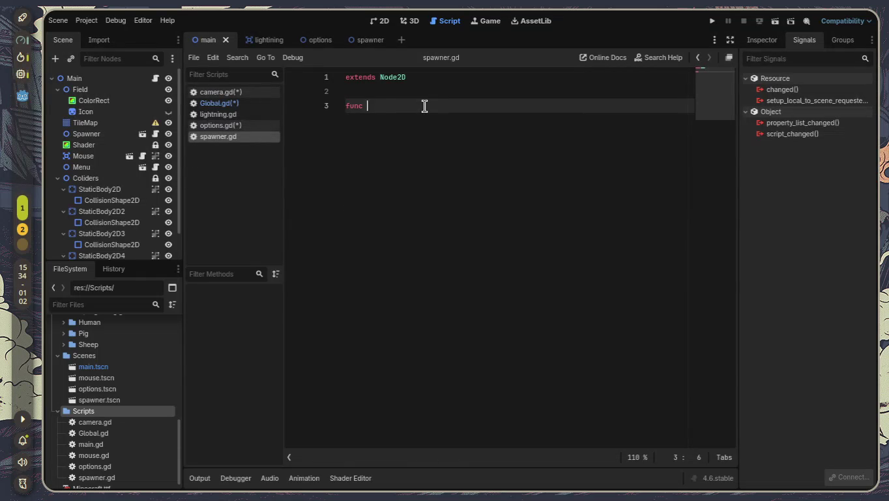
type("a")
key("Return")
key("Return")
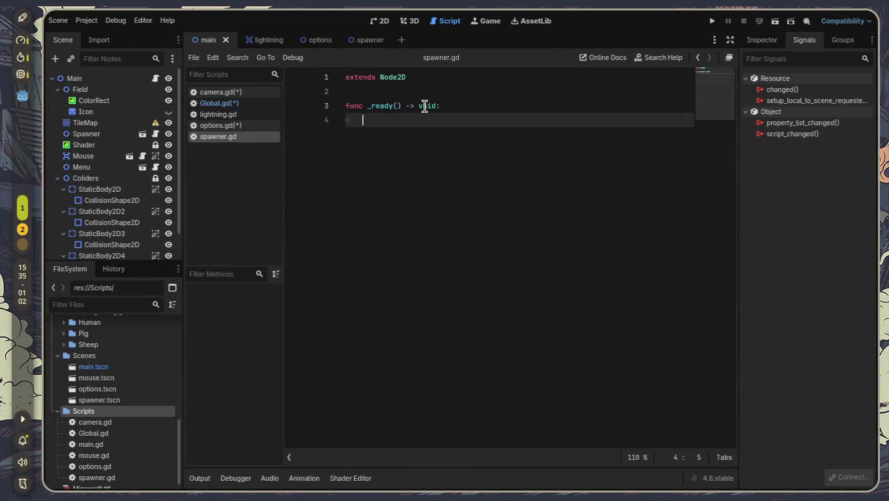
Write Global.add_entities.connect() inside _ready and save the scripts
type("Glo")
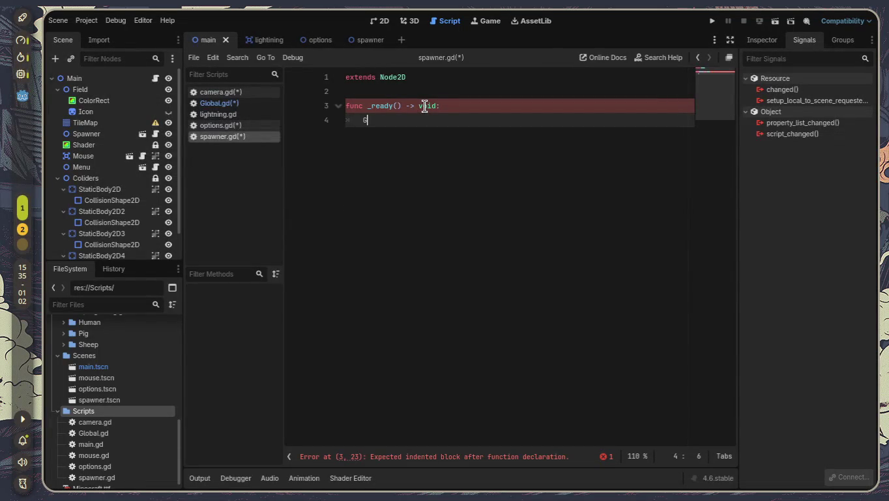
type("bal")
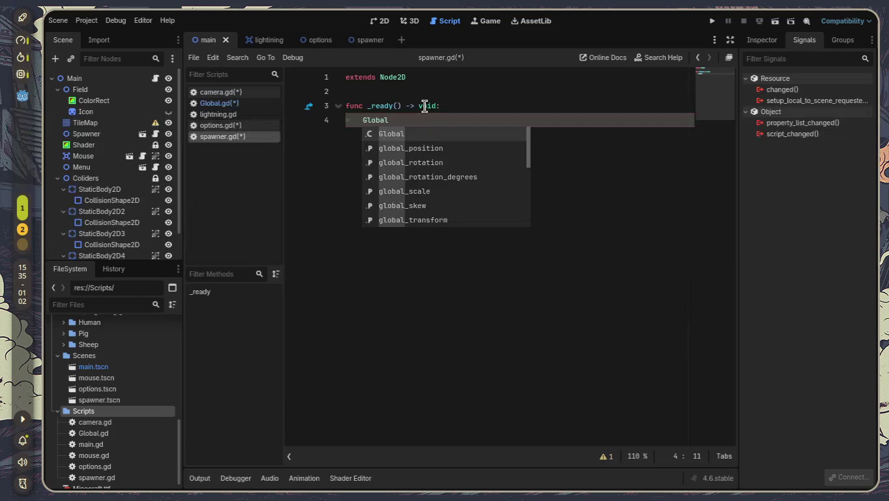
type(".a")
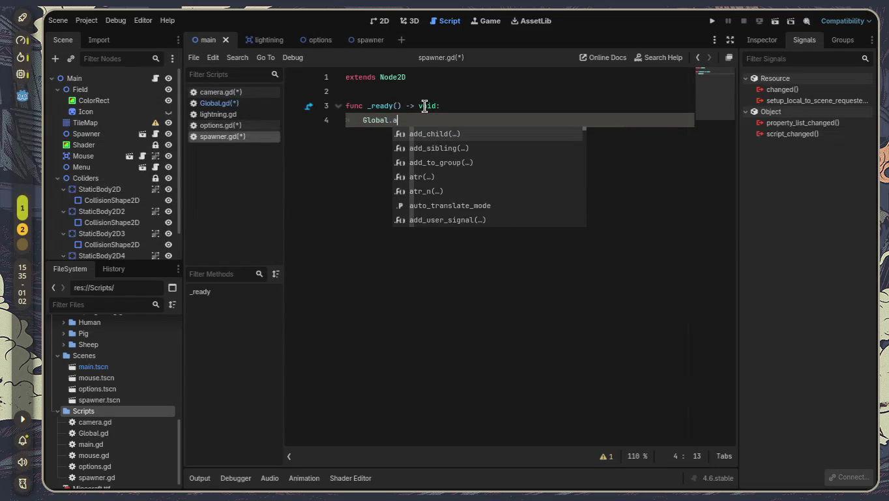
type("dd")
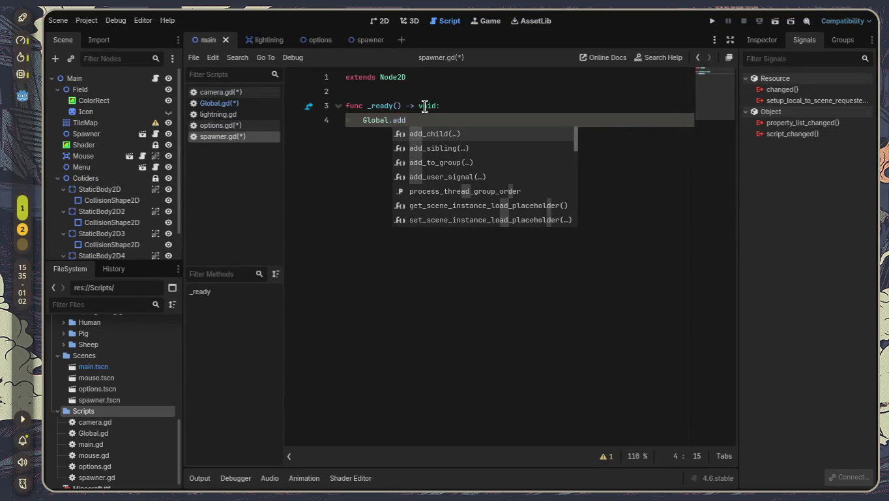
type("_en")
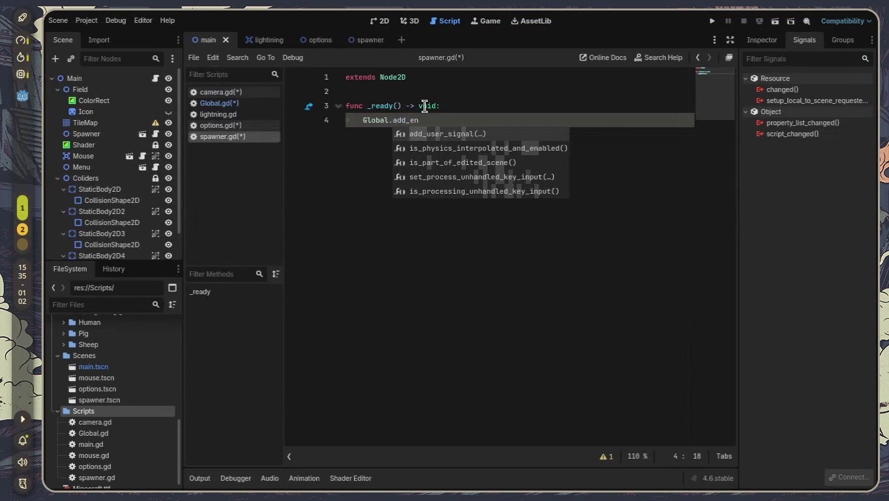
left_click(217, 103)
key("ctrl+s")
left_click(244, 114)
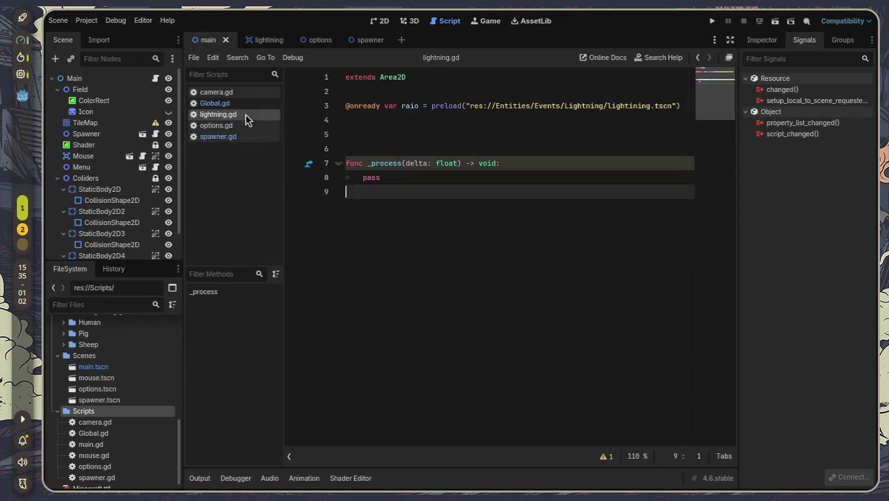
left_click(261, 137)
key("Escape")
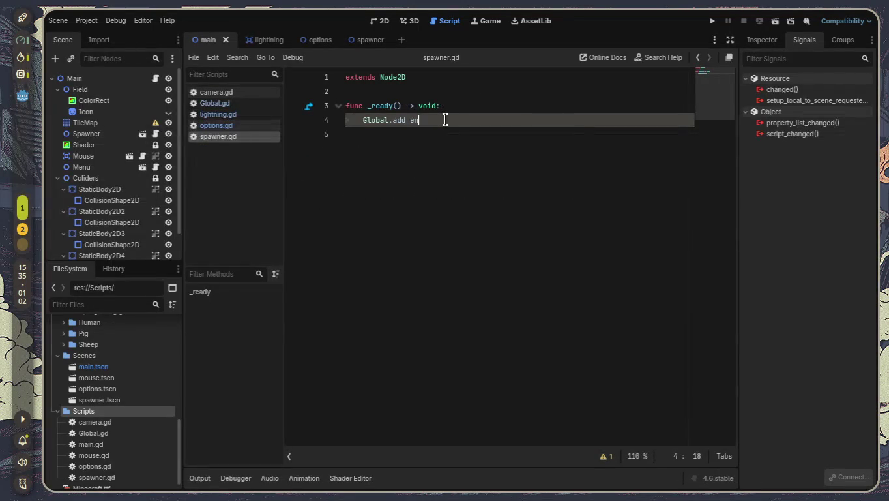
key("BackSpace")
key("BackSpace")
key("BackSpace")
type("add")
key("Return")
type(".")
key("Return")
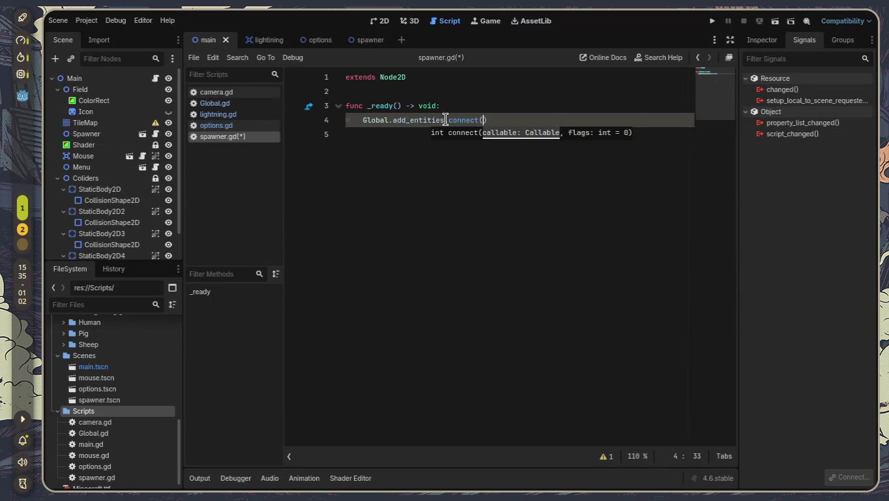
key("End")
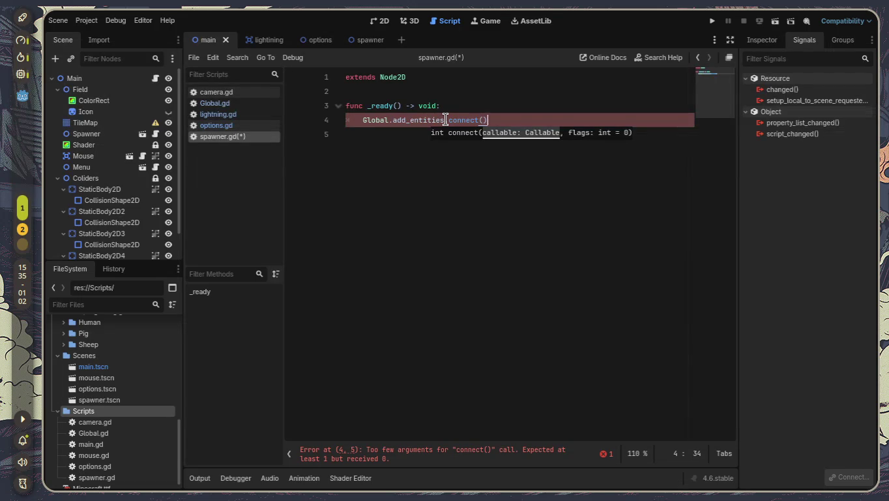
Add a 'func _create(): pass' stub below the _ready function
key("Return")
key("Return")
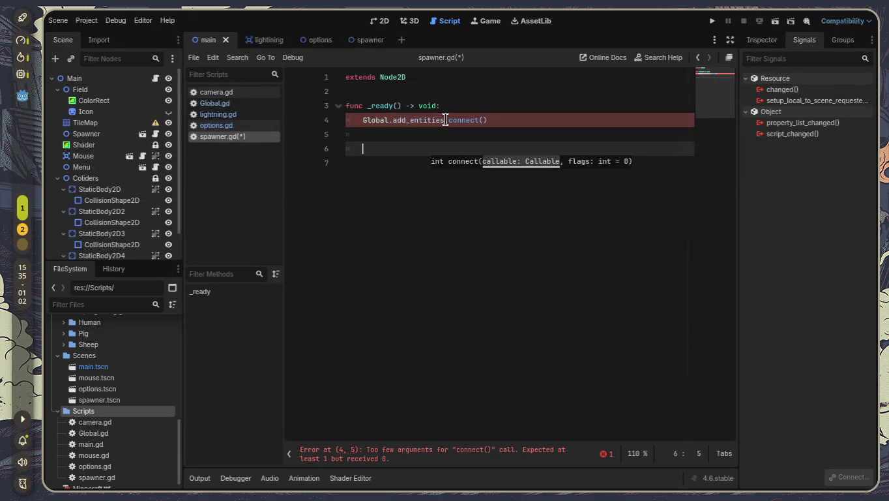
key("BackSpace")
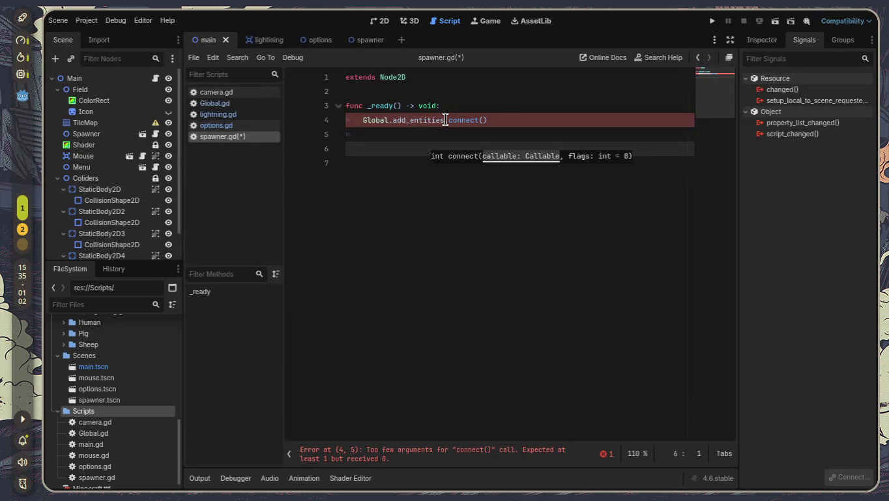
type("func ")
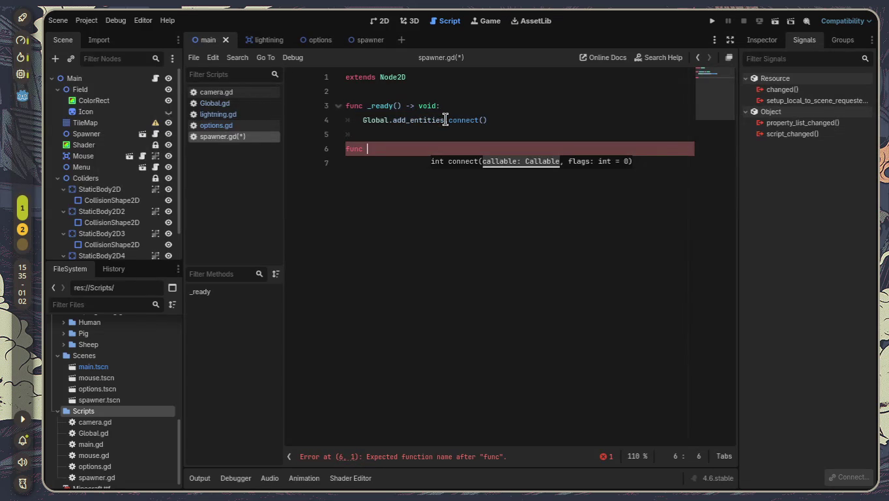
type("_add_")
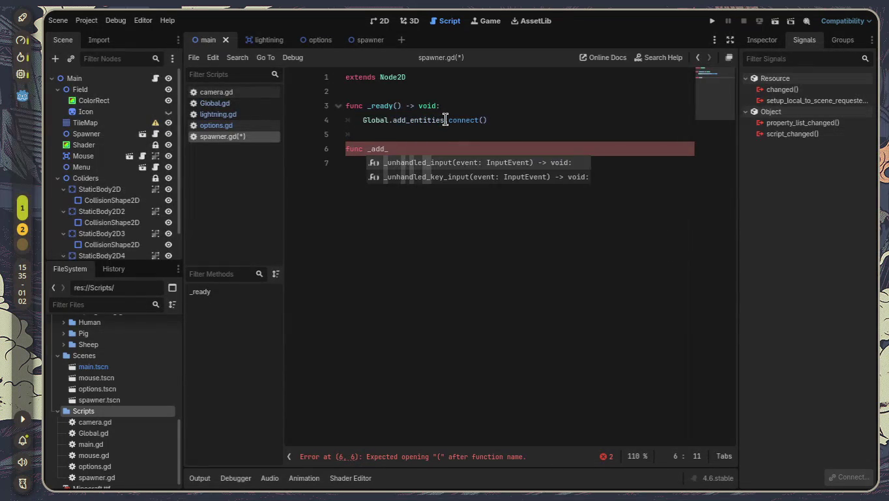
key("BackSpace")
key("BackSpace")
key("BackSpace")
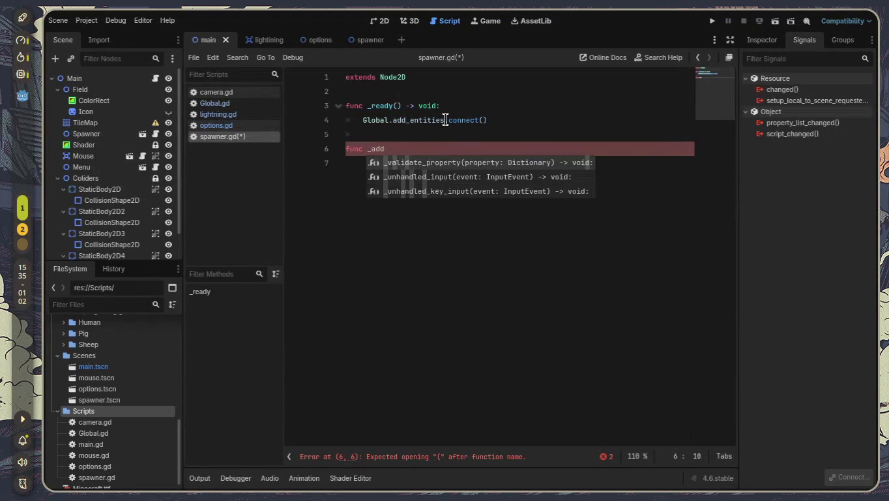
type("creat")
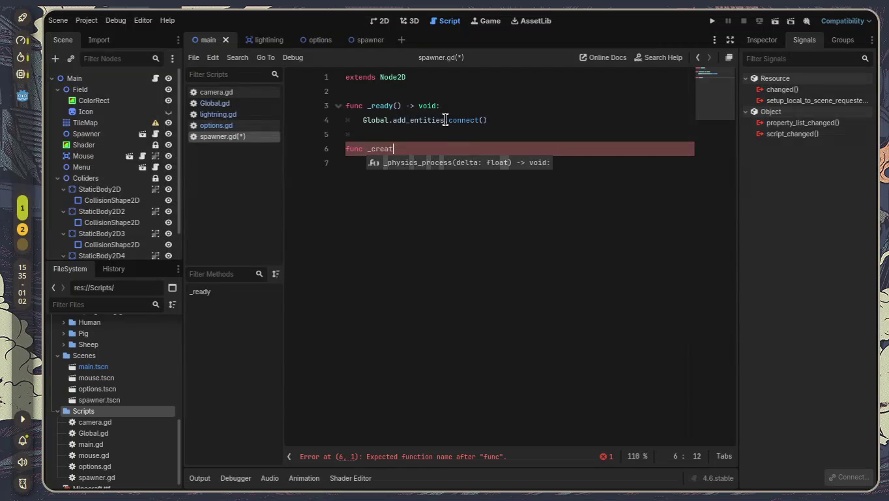
type("e(")
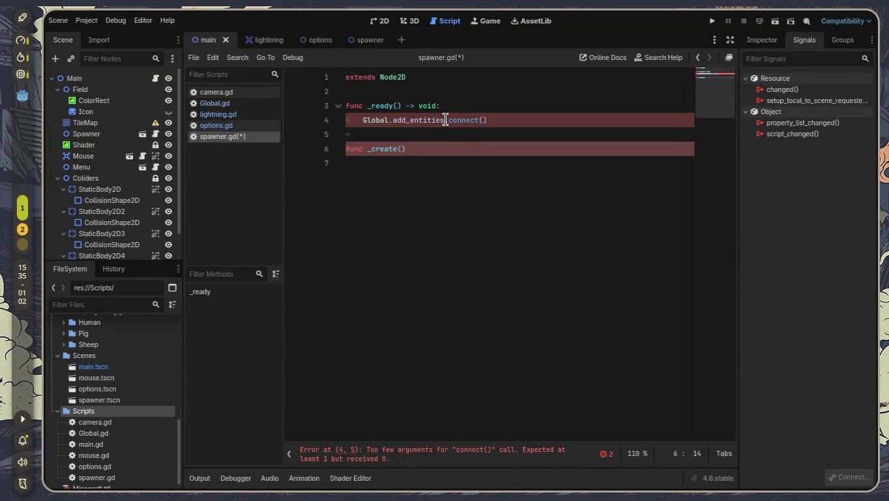
type("_")
key("BackSpace")
type(")?")
key("Return")
key("BackSpace")
key("BackSpace")
key("Return")
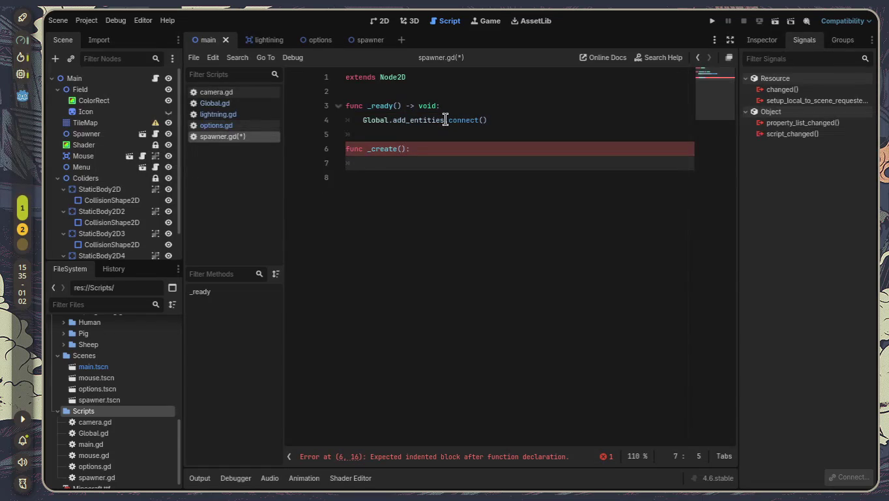
type("pass")
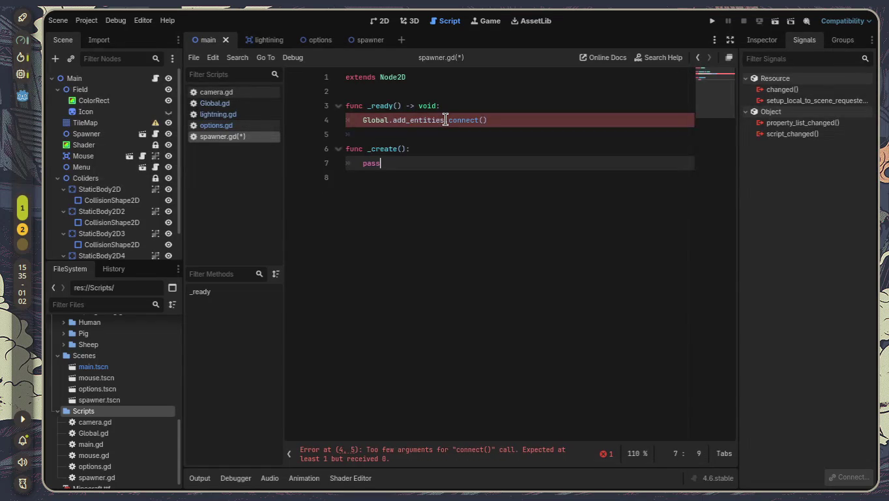
left_click(481, 120)
Pass _create as the argument of the add_entities.connect() call
type("\"_")
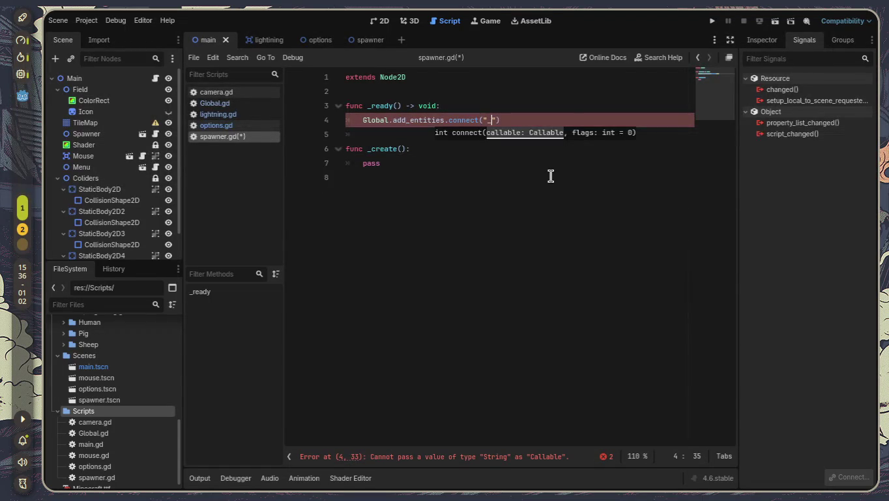
type("create")
key("BackSpace")
key("BackSpace")
key("BackSpace")
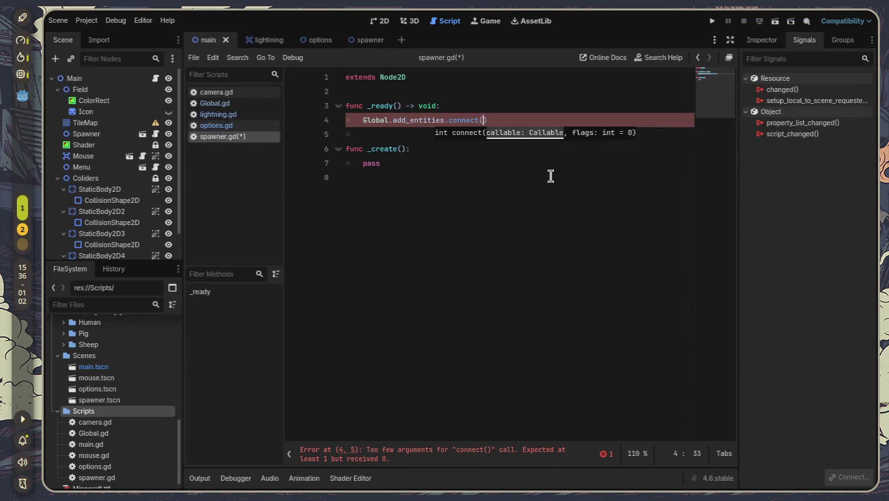
type("_create")
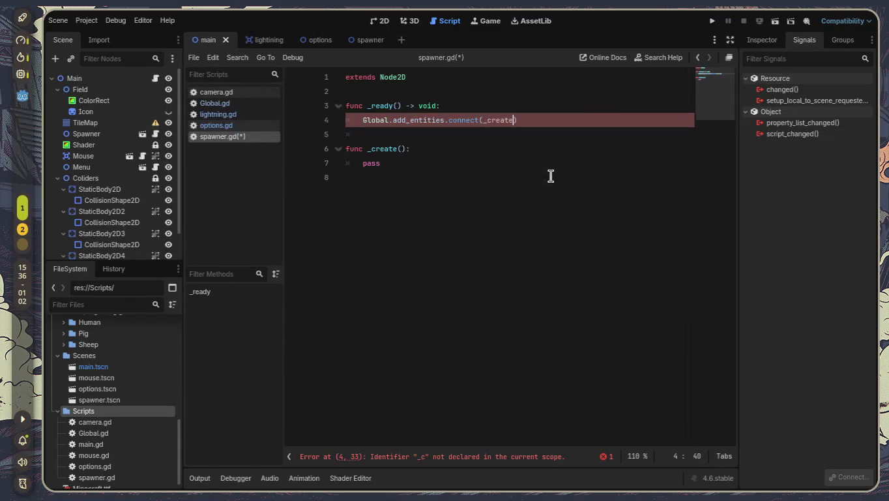
Open blank lines in the _create body and below extends Node2D
key("Down")
key("Down")
key("Down")
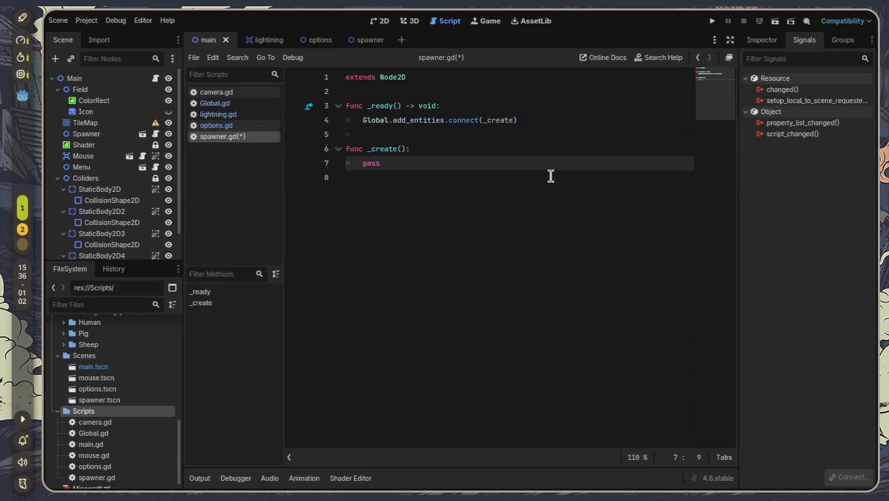
key("Left")
key("Left")
key("Left")
key("Right")
key("Return")
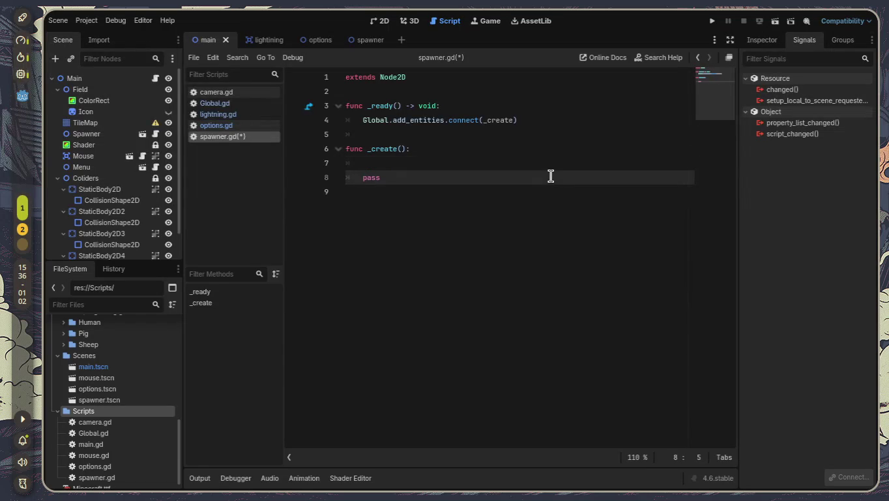
key("Up")
key("Return")
key("Return")
key("Up")
key("Up")
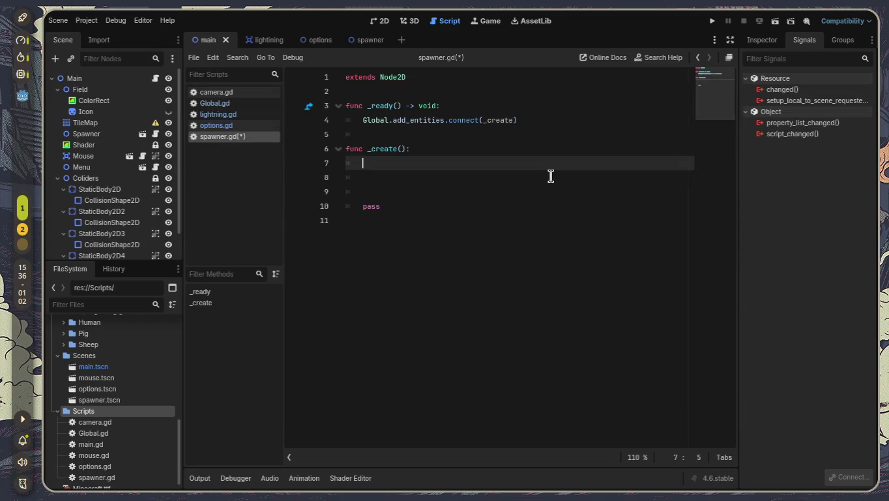
key("Up")
key("Up")
key("Up")
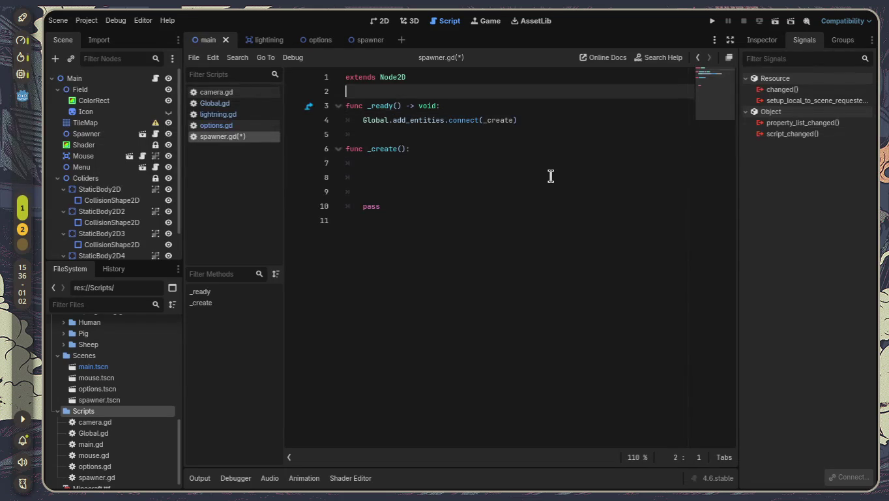
key("Return")
key("Return")
key("Return")
key("Return")
key("Up")
key("Up")
key("Up")
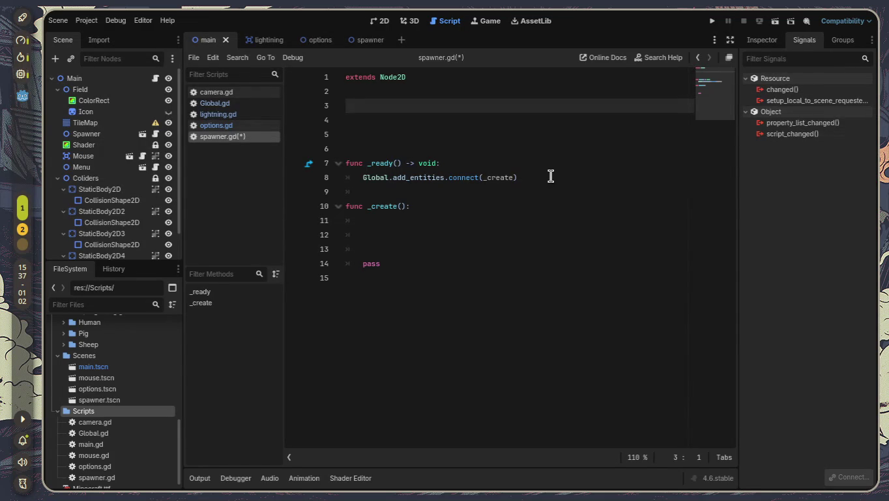
type("esntit")
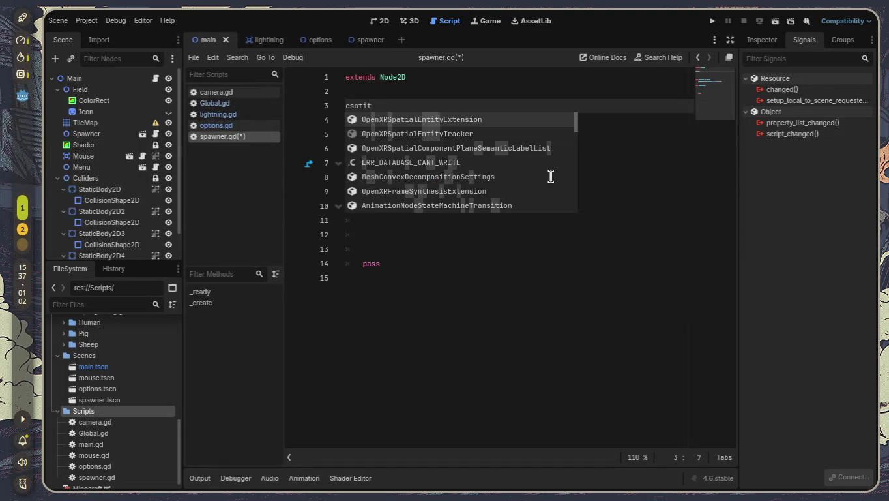
key("BackSpace")
key("BackSpace")
key("BackSpace")
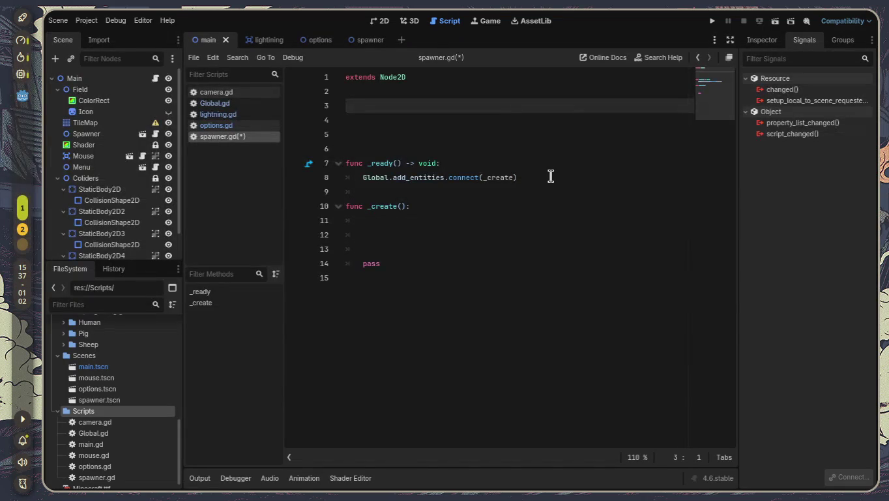
type("@e")
key("BackSpace")
type("on")
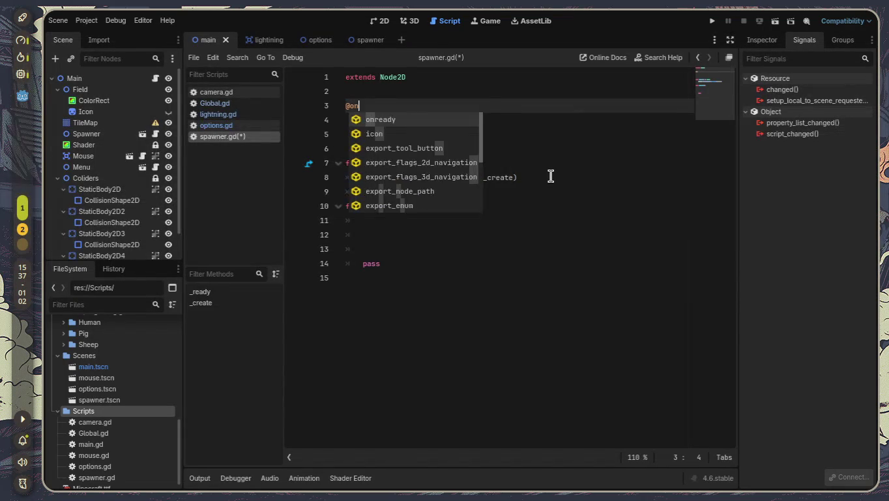
key("Return")
Complete it as 'var mobs = [' with the brackets split onto separate lines
type("vart")
key("BackSpace")
key("BackSpace")
key("BackSpace")
type("cons")
key("Return")
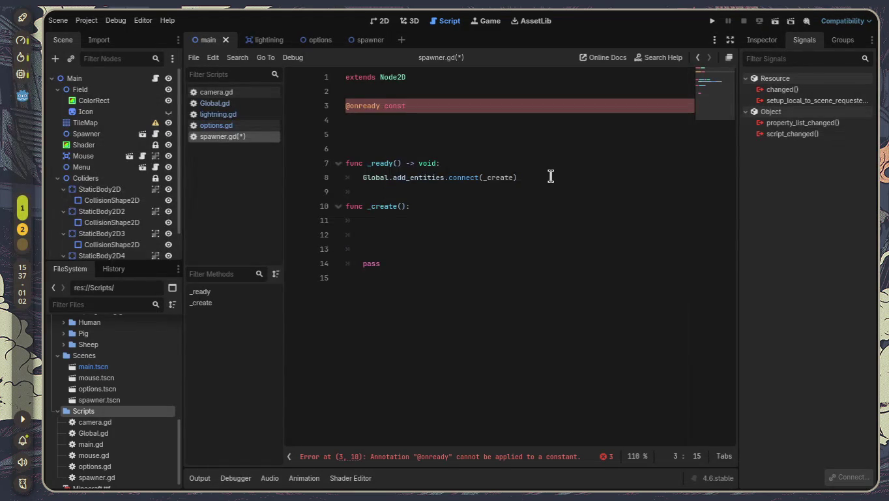
key("BackSpace")
key("BackSpace")
key("BackSpace")
type("va")
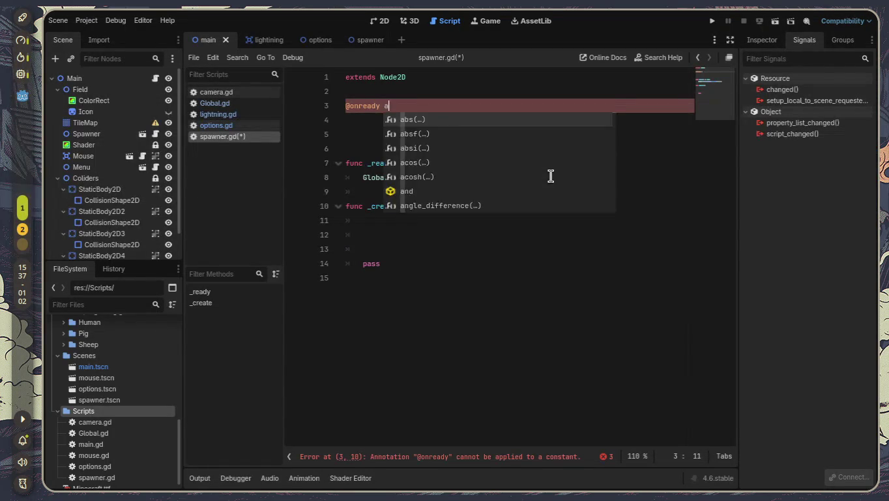
type("r")
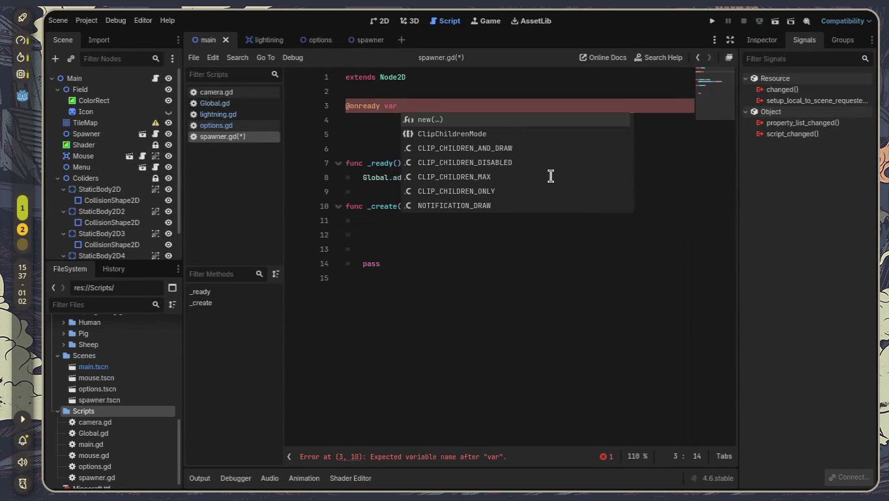
type(" mobs")
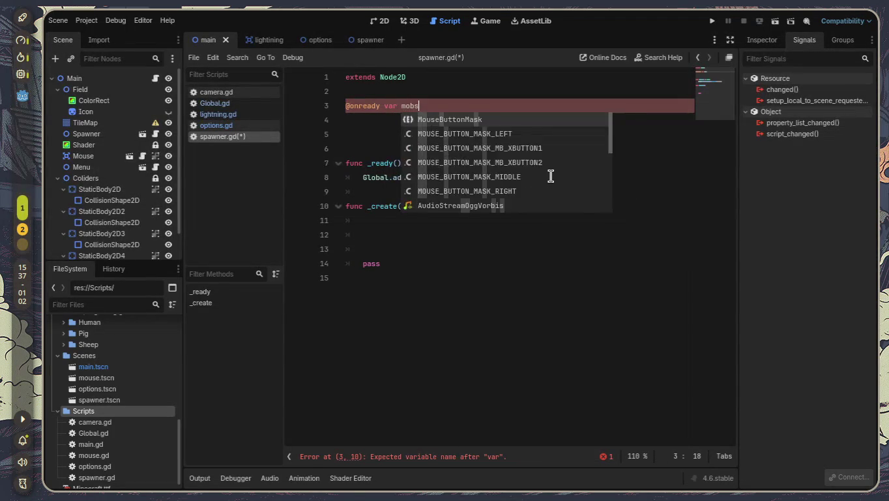
type(" = [")
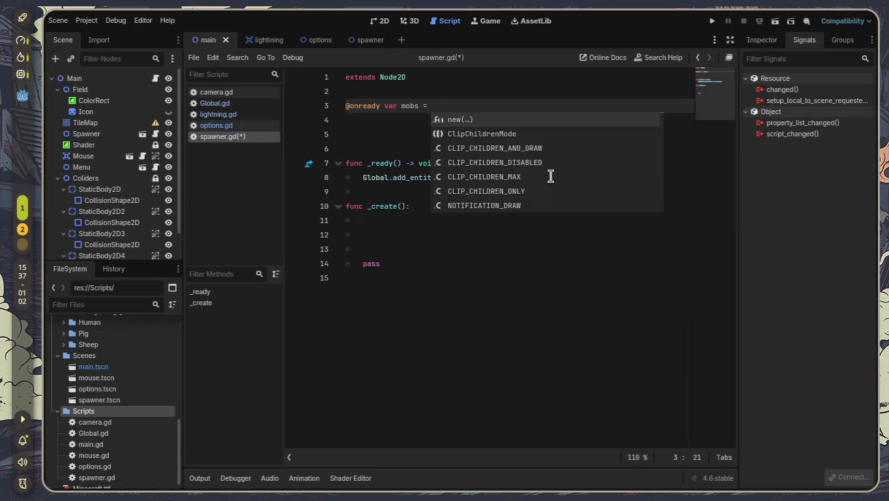
key("Return")
key("Return")
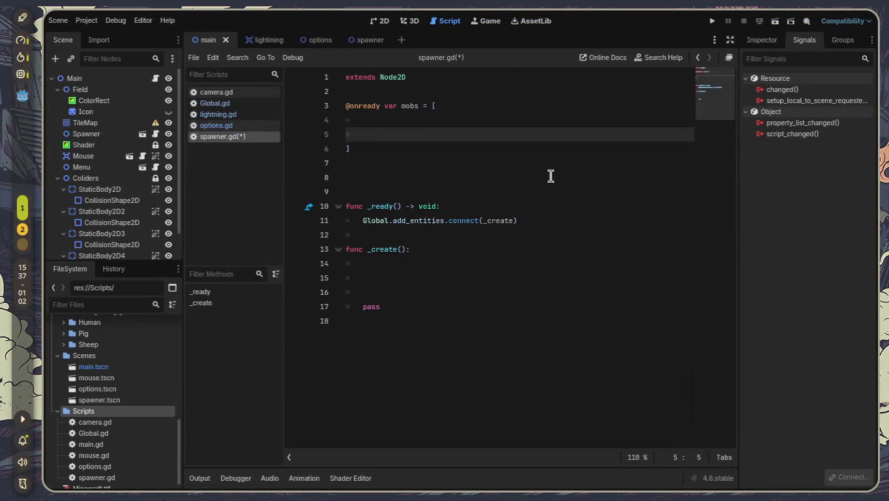
key("Up")
key("Up")
key("Right")
key("Right")
key("Right")
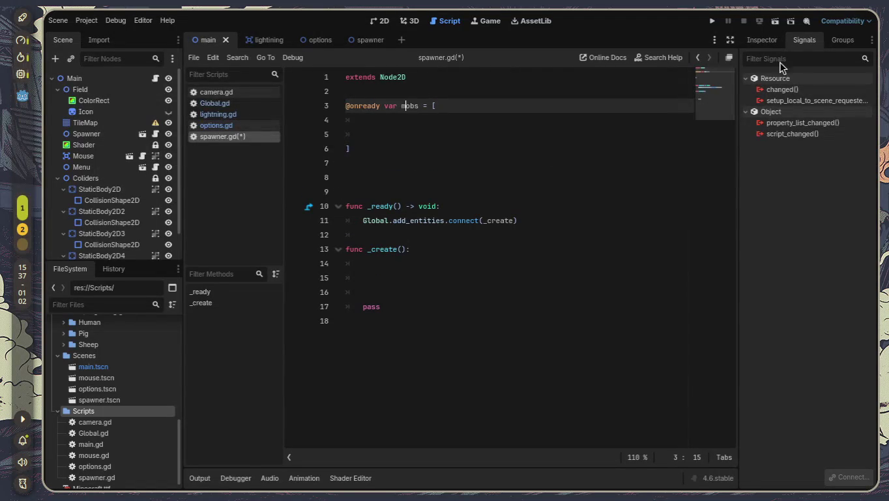
Drag pig.tscn and sheep.tscn from the Pig and Sheep folders into the mobs array
scroll(94, 402, "up", 4)
scroll(94, 402, "up", 1)
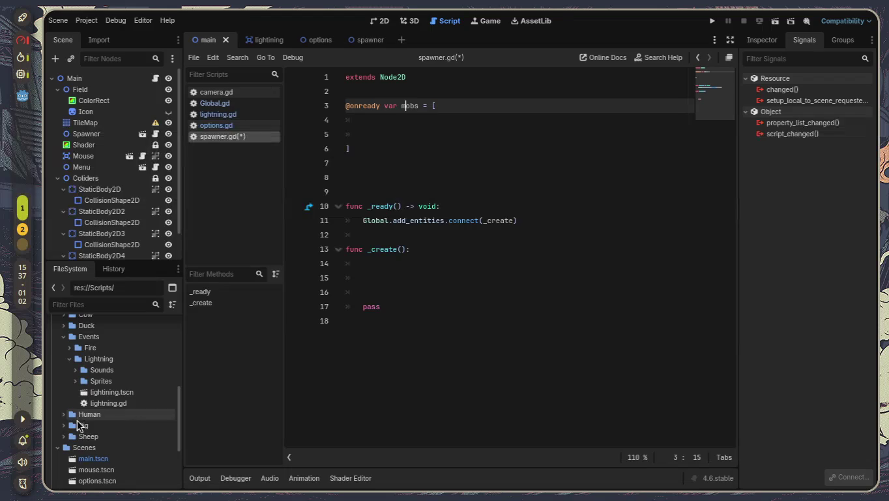
left_click(64, 425)
scroll(92, 436, "down", 1)
mouse_move(96, 438)
left_mouse_down()
mouse_move(414, 183)
mouse_move(469, 108)
left_mouse_up()
key("ctrl+z")
scroll(85, 365, "down", 3)
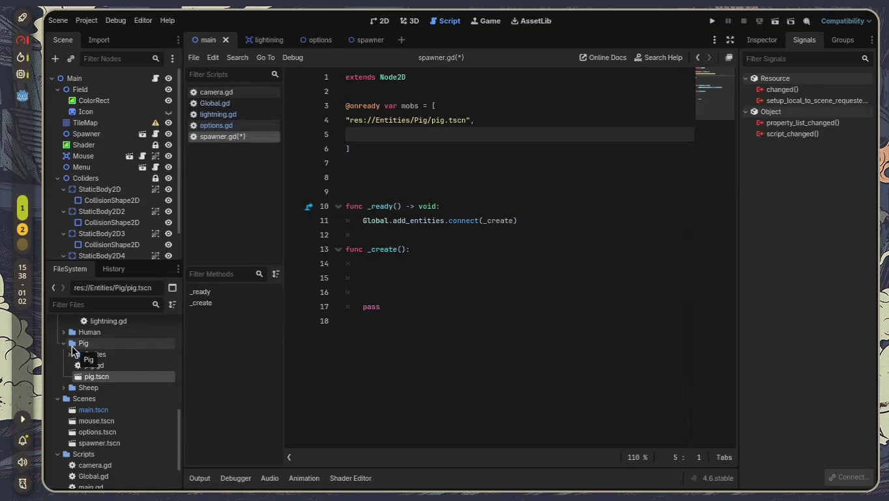
left_click(64, 387)
mouse_move(98, 421)
left_mouse_down()
mouse_move(299, 318)
mouse_move(376, 174)
mouse_move(380, 134)
left_mouse_up()
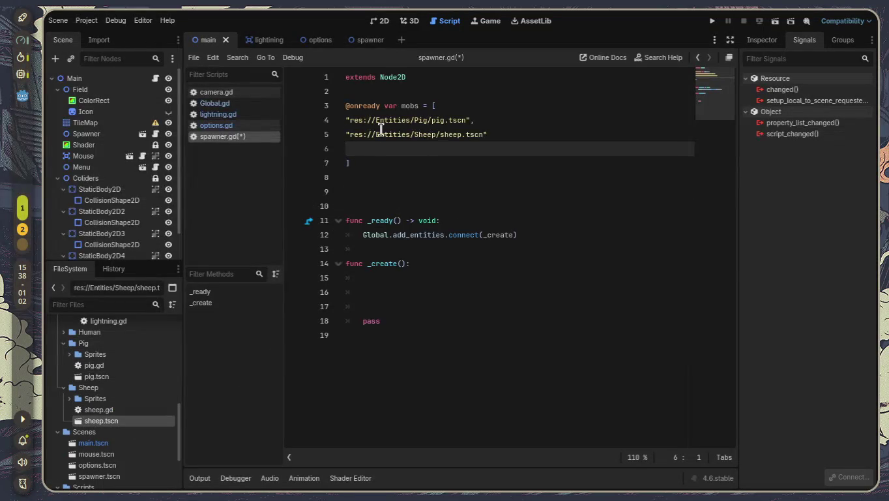
type(",")
key("Return")
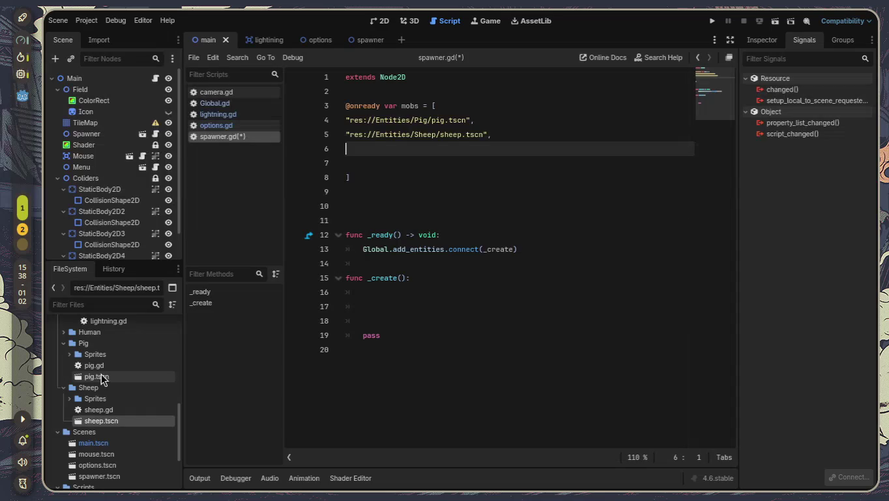
Add cow.tscn to the array and remove the blank lines before the closing bracket
scroll(91, 372, "up", 3)
scroll(85, 372, "up", 5)
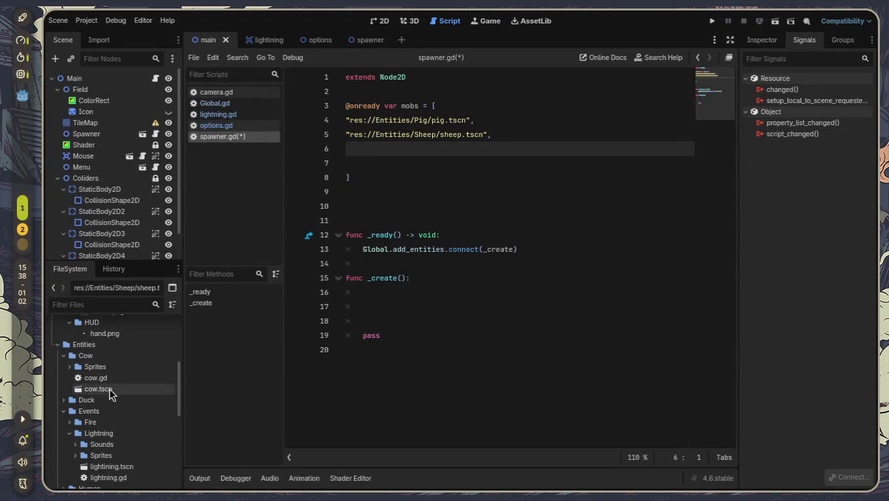
mouse_move(97, 388)
left_mouse_down()
mouse_move(189, 371)
mouse_move(400, 214)
mouse_move(427, 145)
mouse_move(429, 152)
left_mouse_up()
left_click(423, 175)
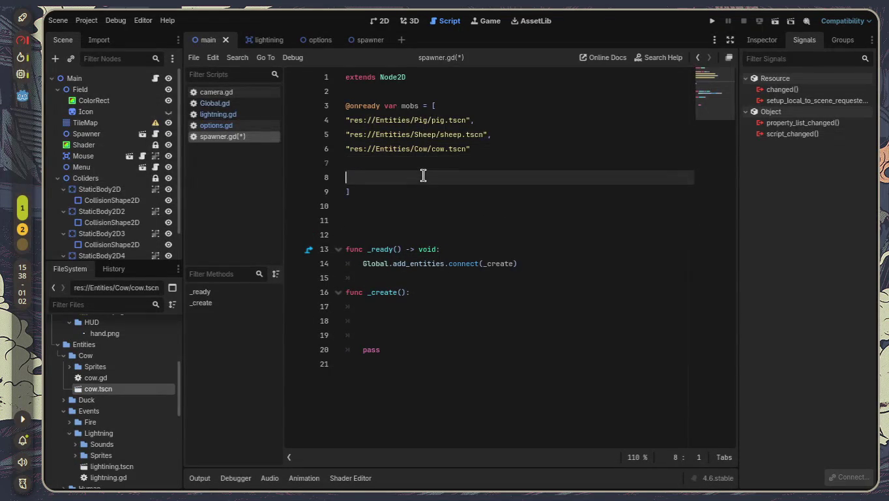
key("BackSpace")
key("BackSpace")
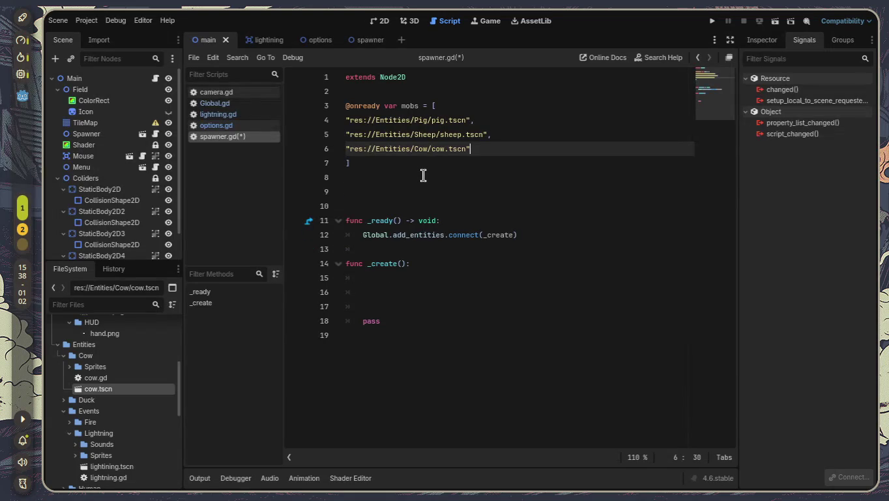
left_click(448, 275)
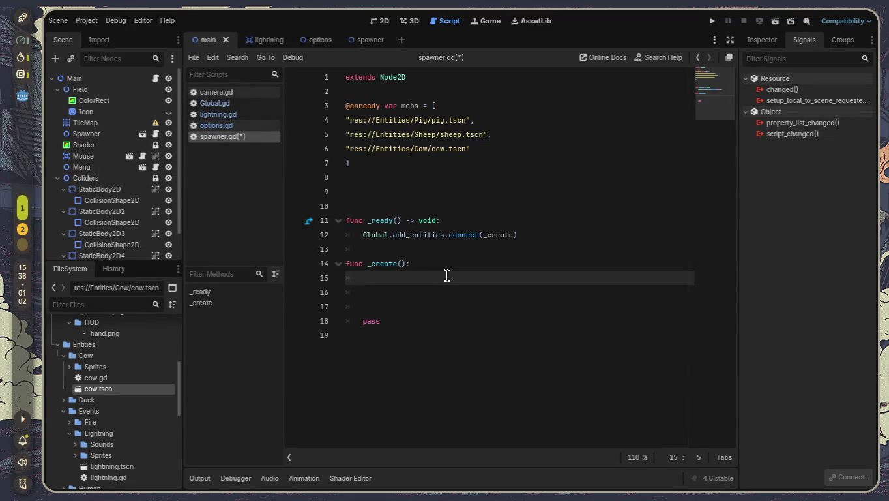
Type 'var MOBS' in _create and insert preload before the mobs array's opening bracket
type("var ")
type("MOBS")
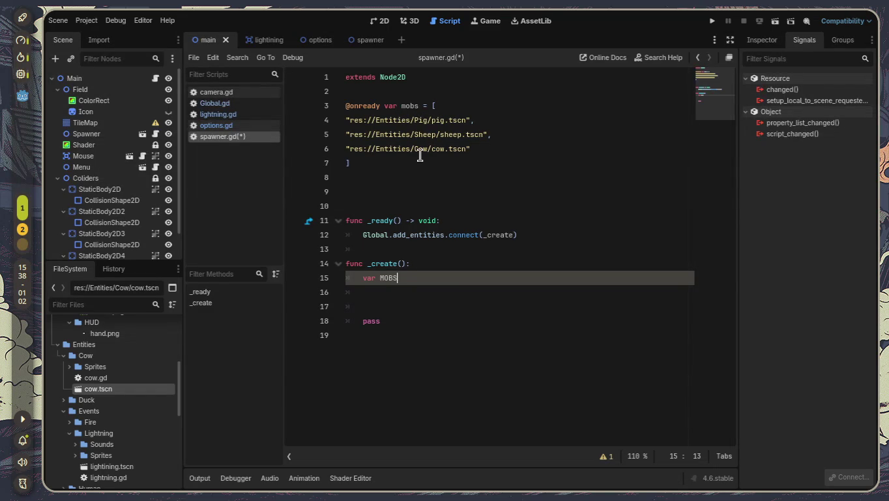
mouse_move(355, 163)
left_mouse_down()
mouse_move(346, 105)
mouse_move(407, 134)
mouse_move(436, 106)
left_mouse_up()
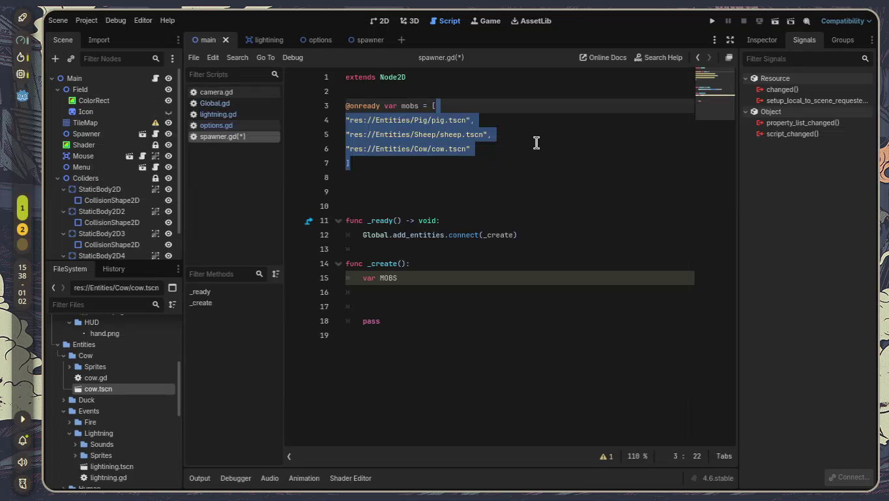
key("BackSpace")
key("BackSpace")
key("BackSpace")
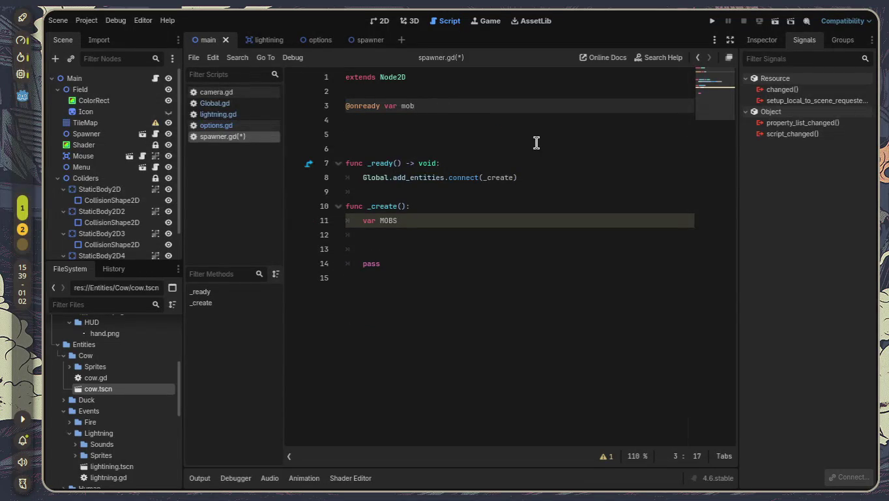
key("Left")
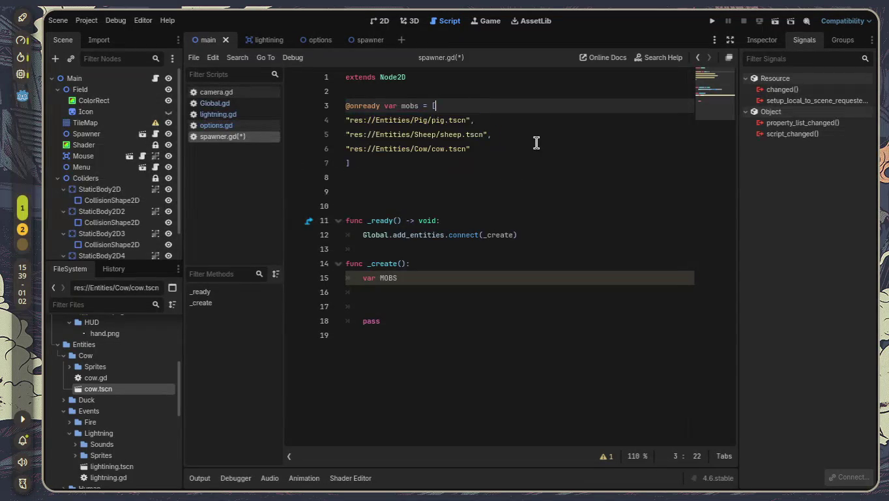
type("preload")
key("Down")
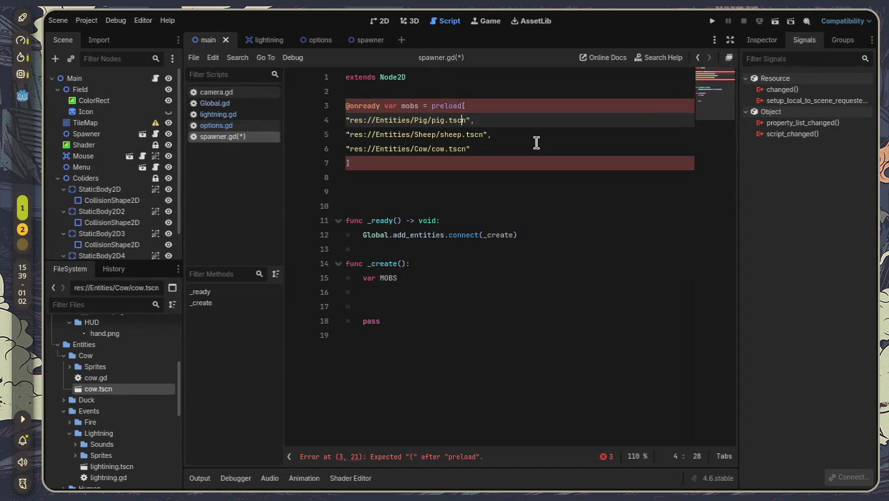
Remove the preload from line 3 and wrap the pig.tscn path in preload()
key("ctrl+z")
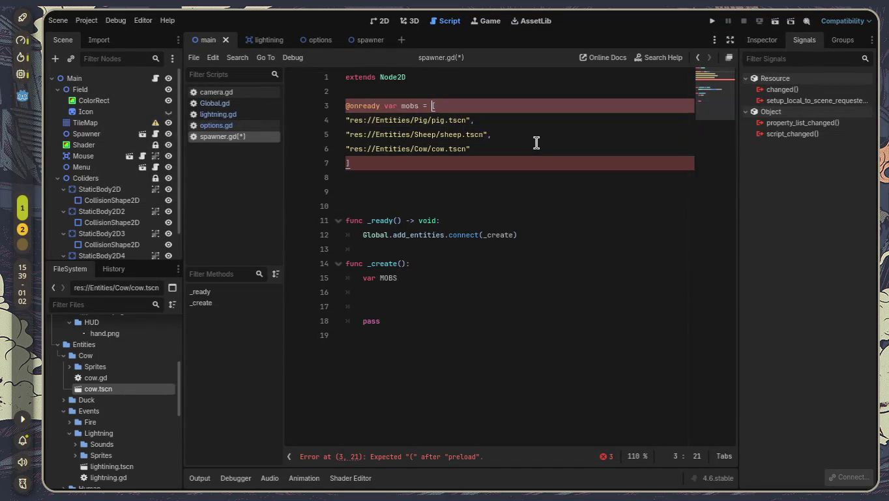
key("Down")
key("Left")
key("Left")
key("Left")
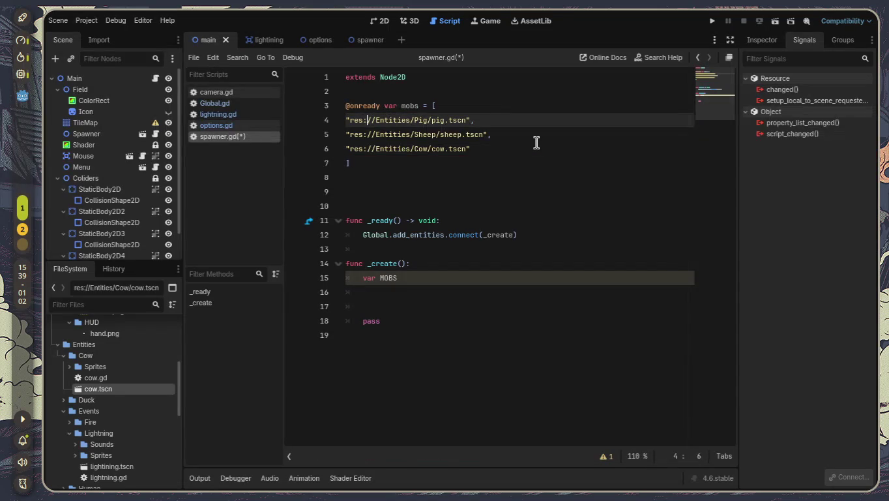
key("Right")
type("pre")
key("Return")
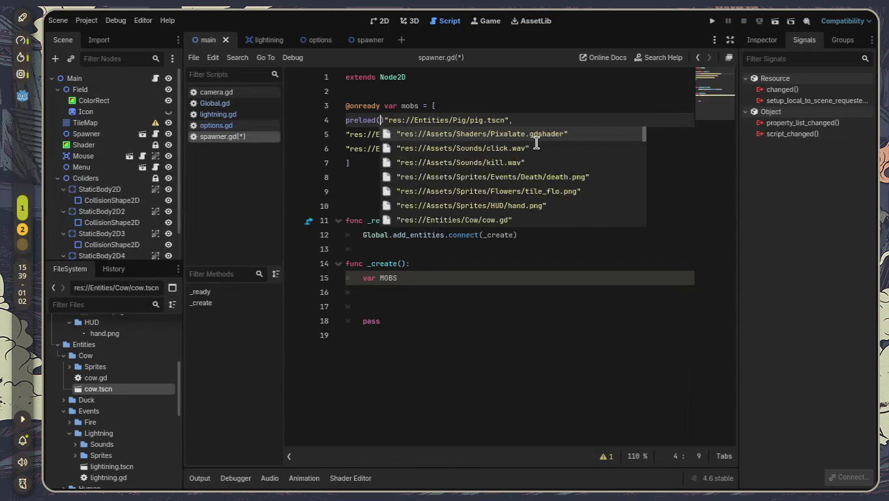
key("Escape")
key("Right")
key("Right")
key("Right")
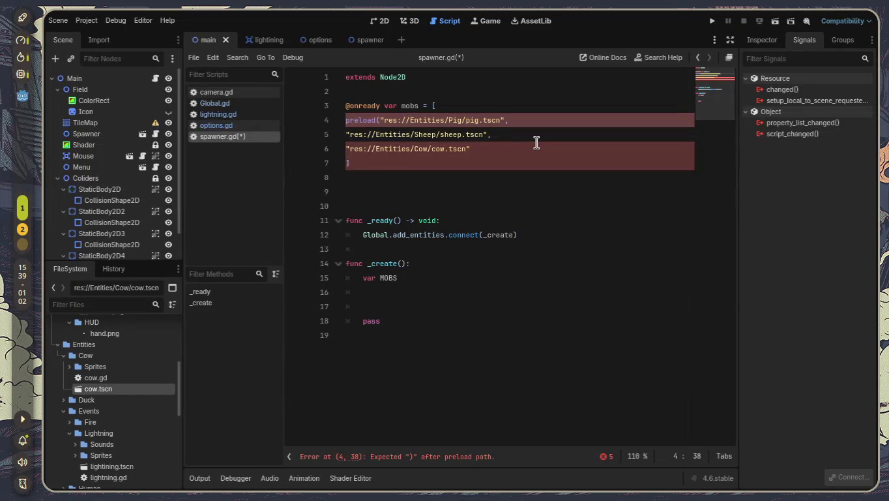
type(")")
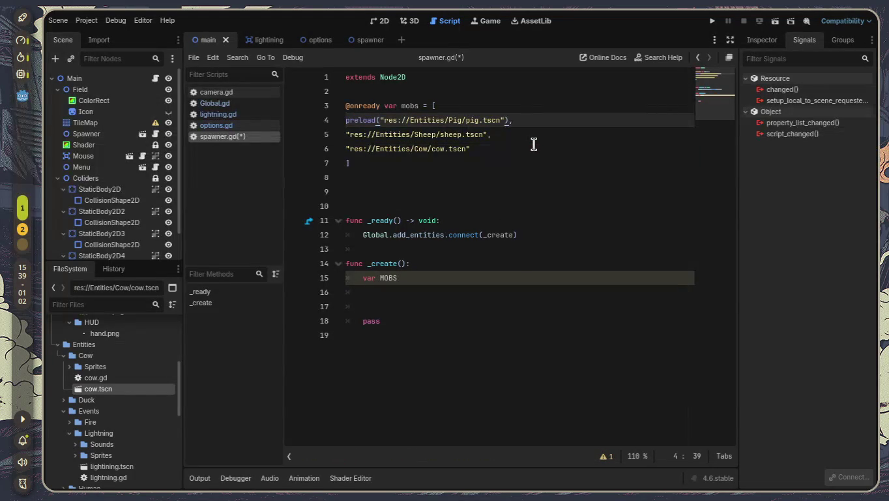
type(",")
Wrap the sheep.tscn path in a preload() call
left_click(349, 134)
type("prelo")
key("Return")
key("Right")
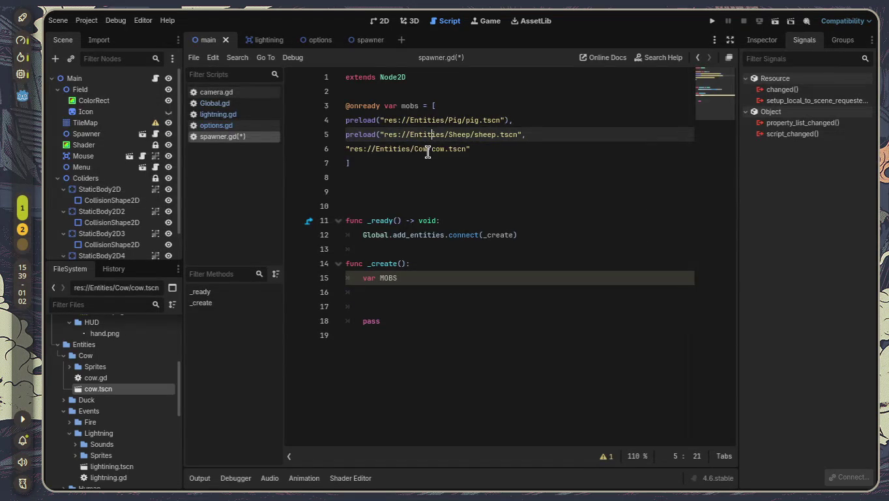
key("Right")
key("Right")
key("Right")
type(")")
key("Down")
key("Left")
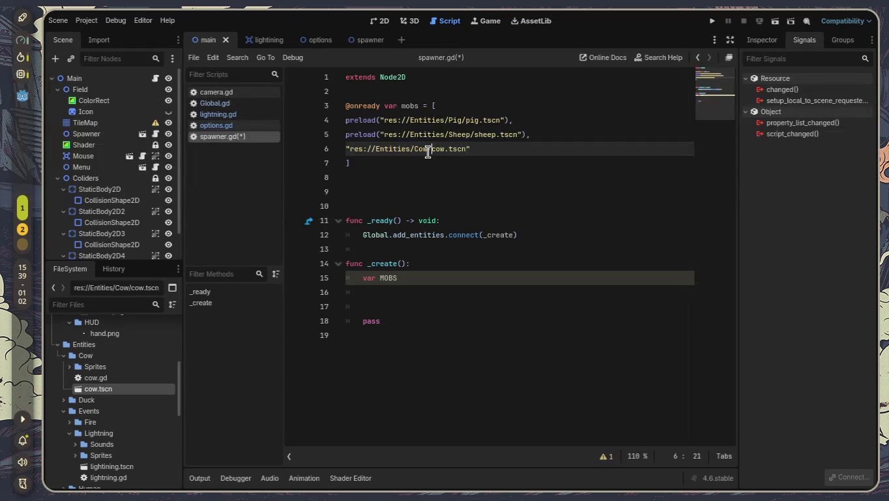
Wrap the cow.tscn path on line 6 in preload() as well
key("Up")
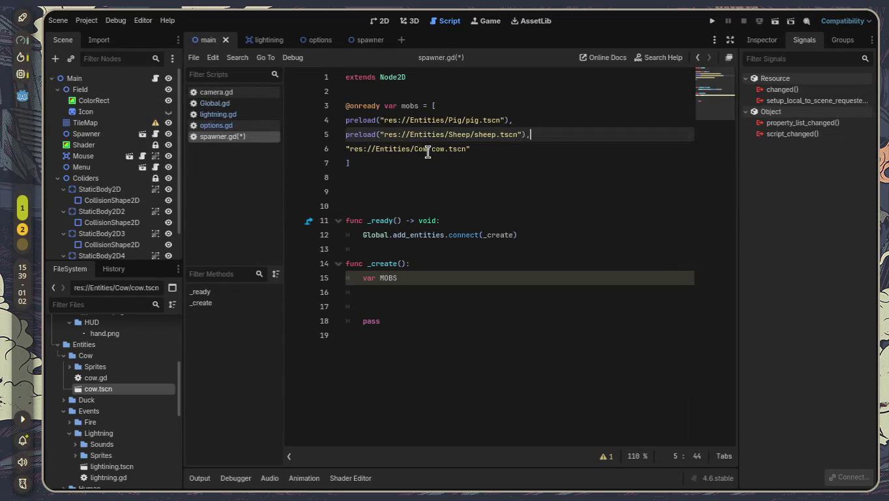
key("Down")
key("Home")
type("prel")
key("Return")
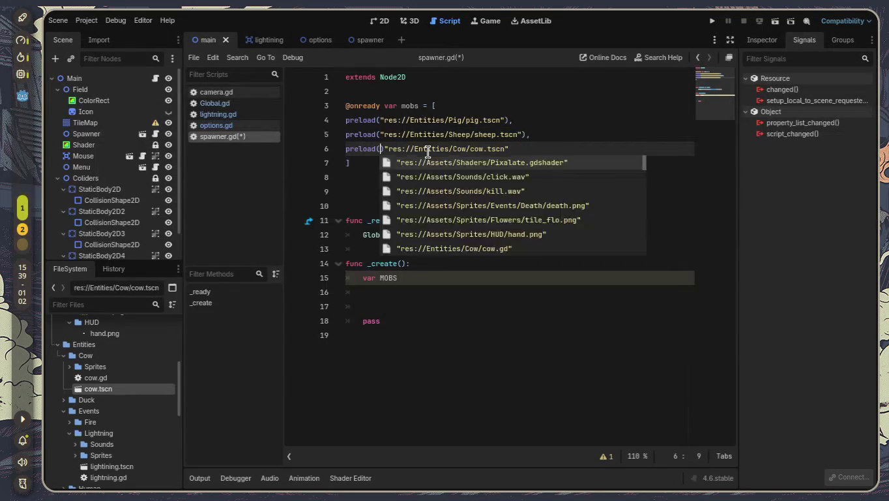
key("Delete")
key("Right")
key("Right")
key("Right")
key("Right")
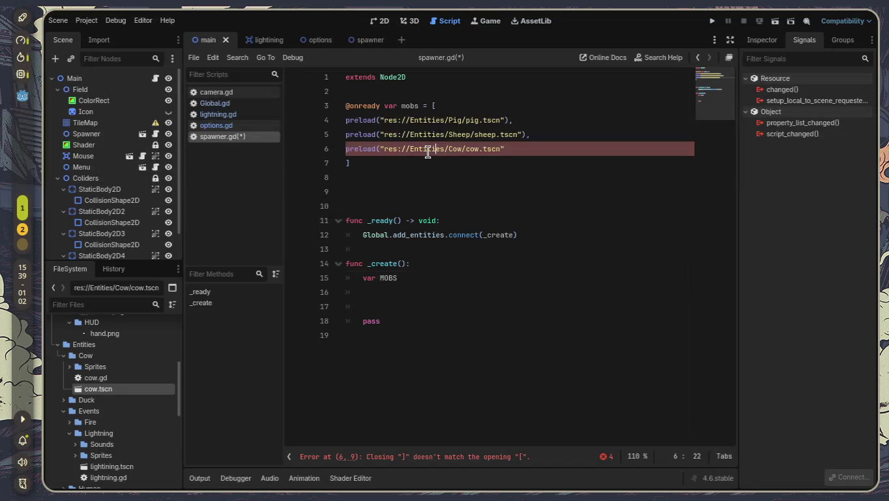
key("Right")
type(")")
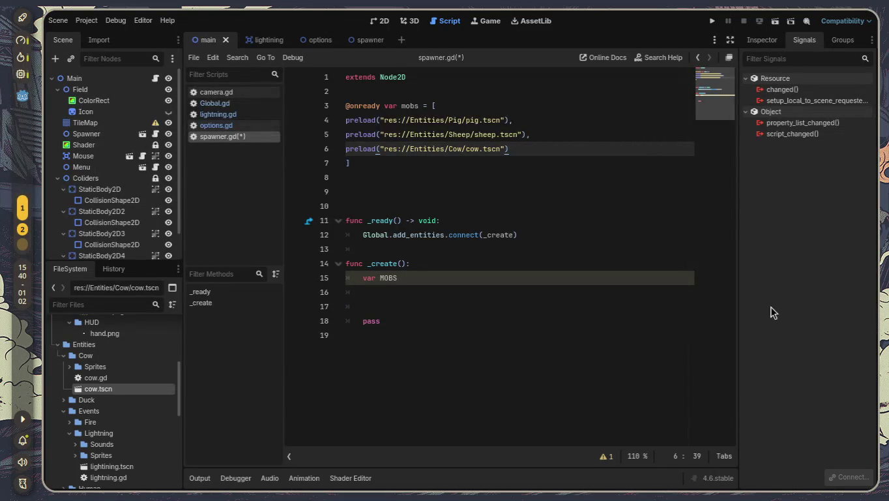
left_click(437, 280)
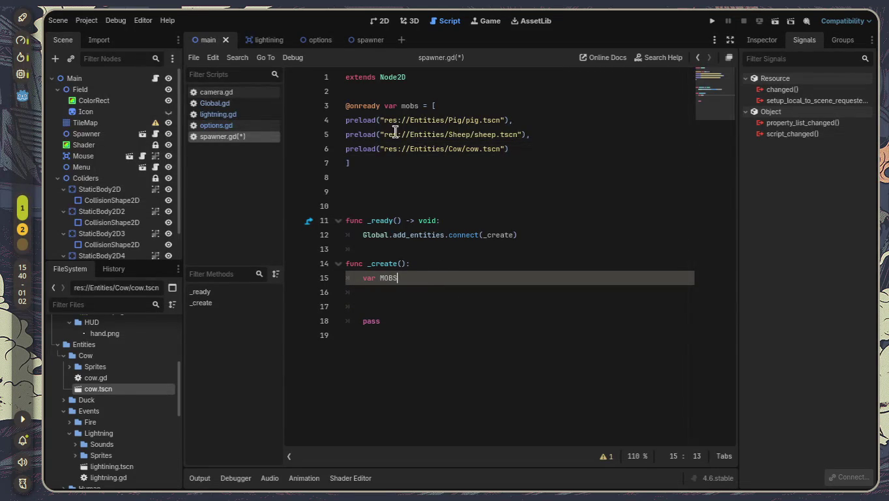
Review the mobs, pig and cow preload lines, then begin line 15 as 'var MOBS ='
left_click_drag(402, 105, 436, 105)
left_click(404, 105)
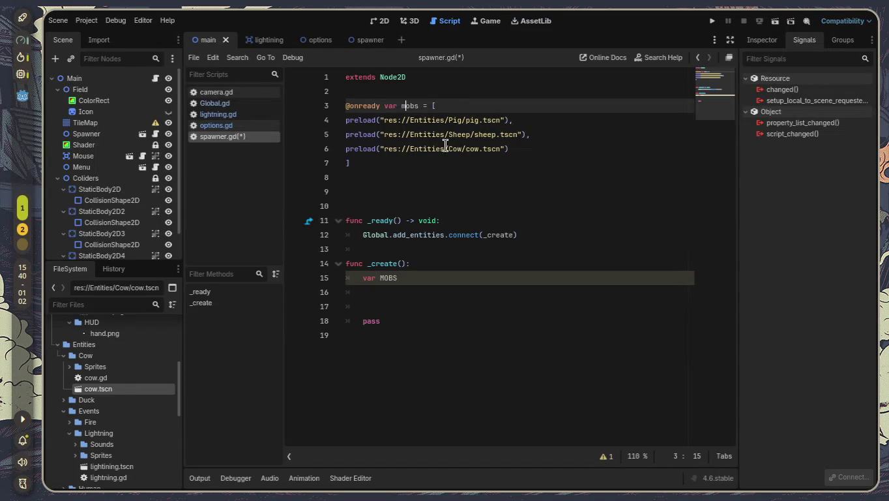
left_click(379, 120)
left_click_drag(509, 122, 540, 121)
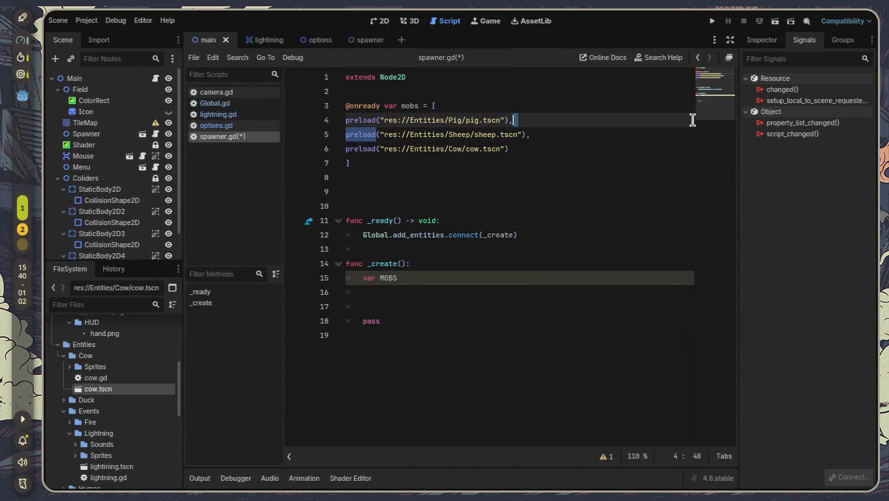
left_click_drag(367, 148, 565, 154)
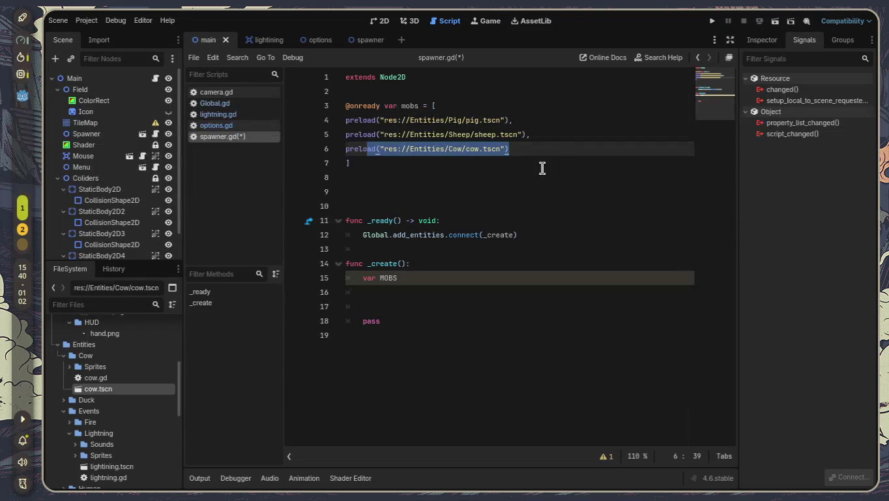
left_click(424, 281)
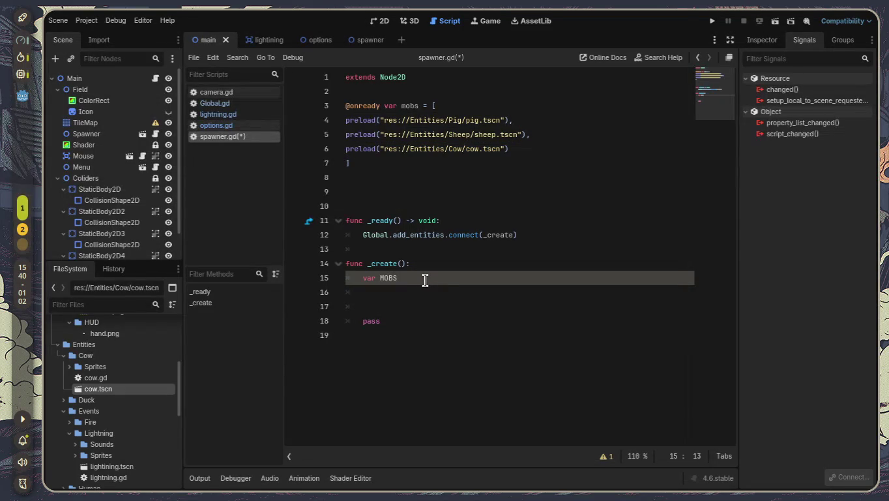
type(" =")
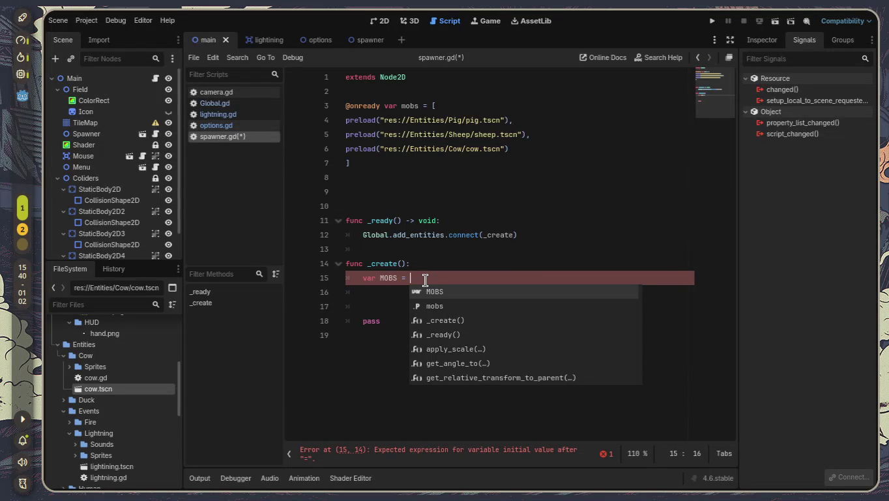
Set MOBS to mobs.instantiate() and add it with get_parent().add_child(MOBS) on line 16
key("Down")
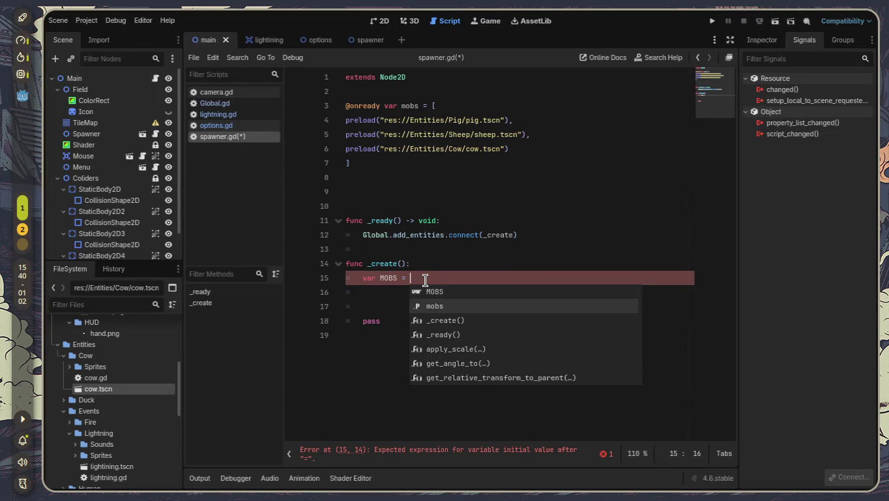
key("Return")
type(".ins")
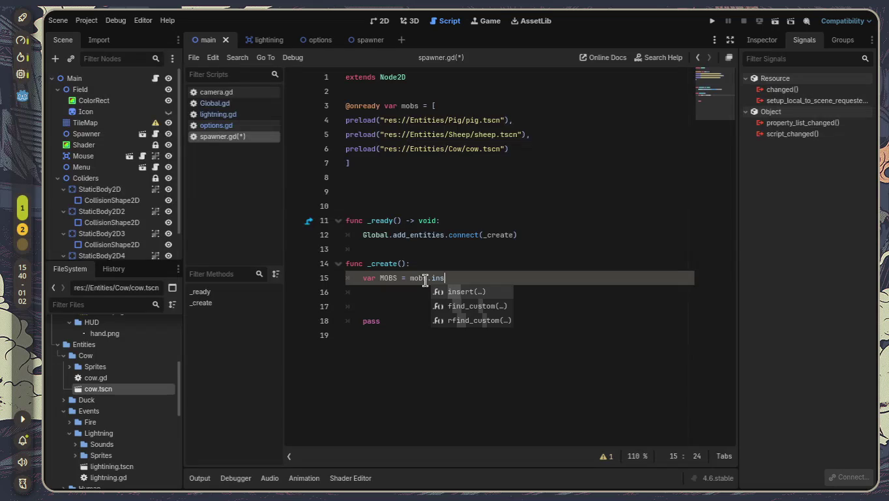
type("ta")
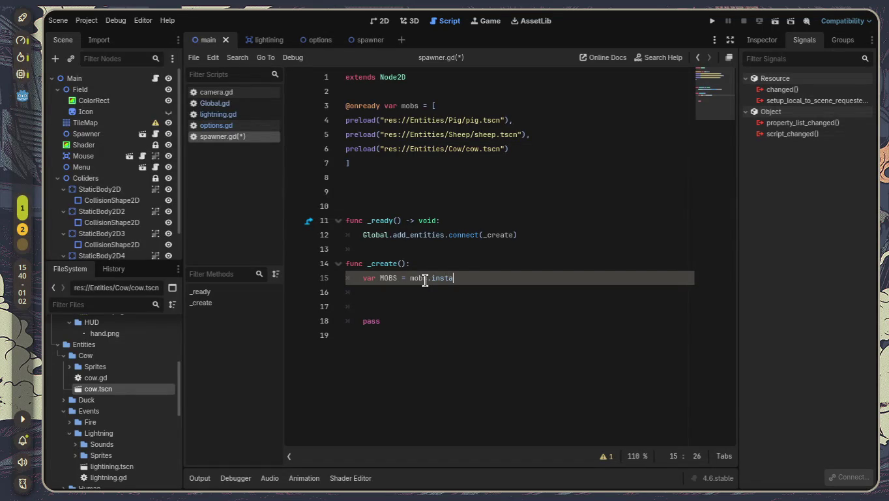
type("ntiate")
type("(")
type(")")
key("Return")
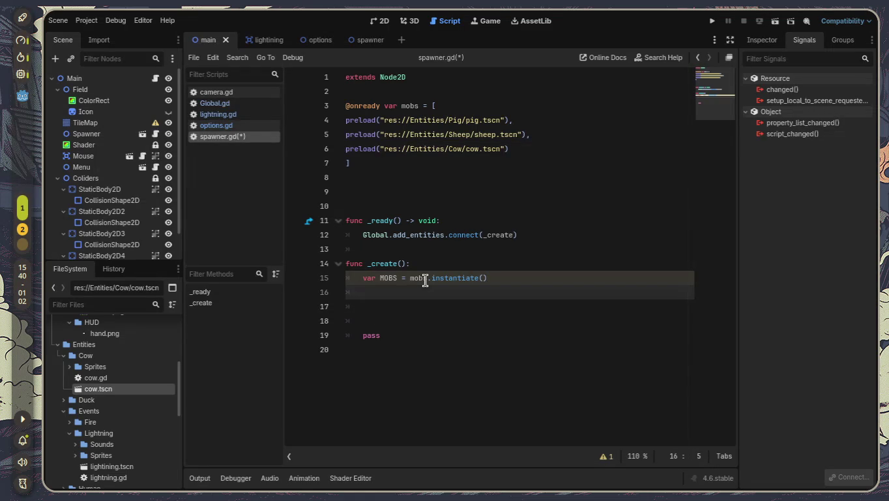
type("get_pare")
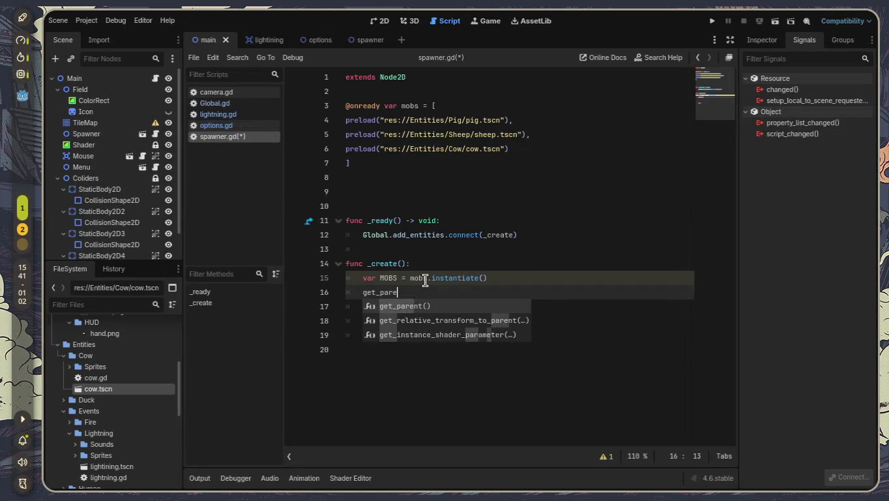
key("Return")
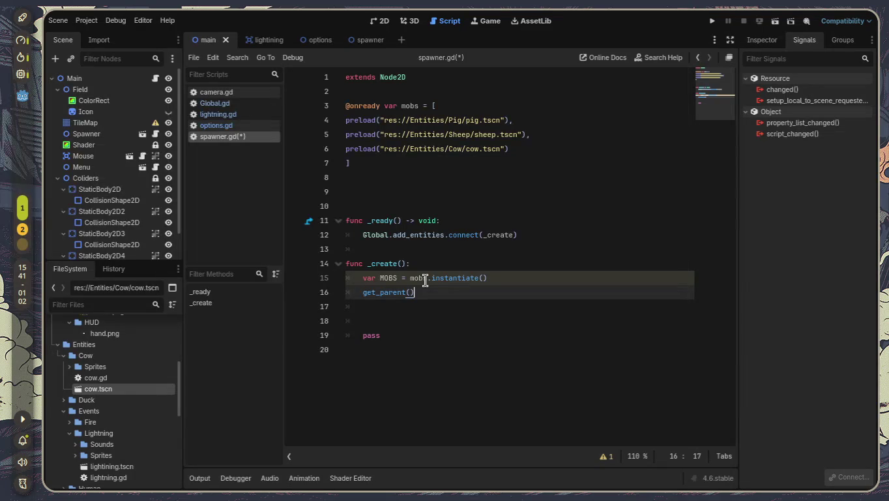
type(".addd")
key("Return")
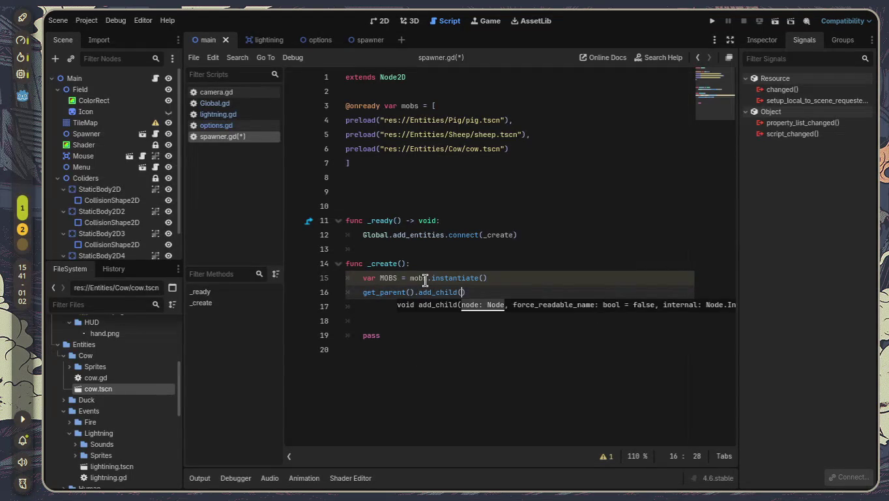
key("Right")
key("Left")
type("MOBS")
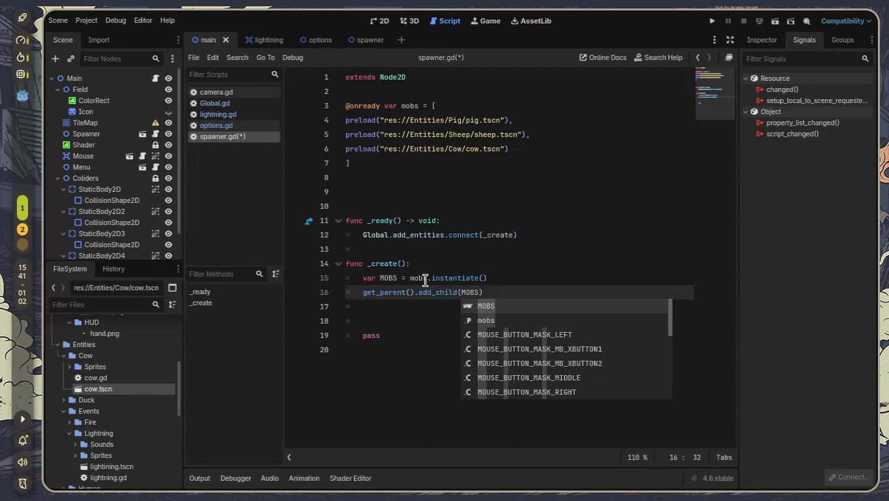
Delete the leftover blank lines and the pass placeholder in _create
left_click_drag(397, 335, 338, 308)
key("BackSpace")
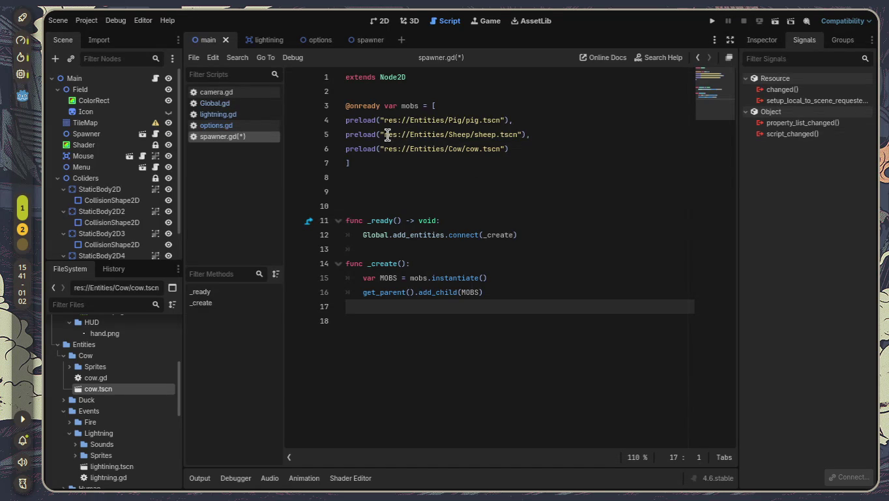
left_click_drag(410, 294, 518, 297)
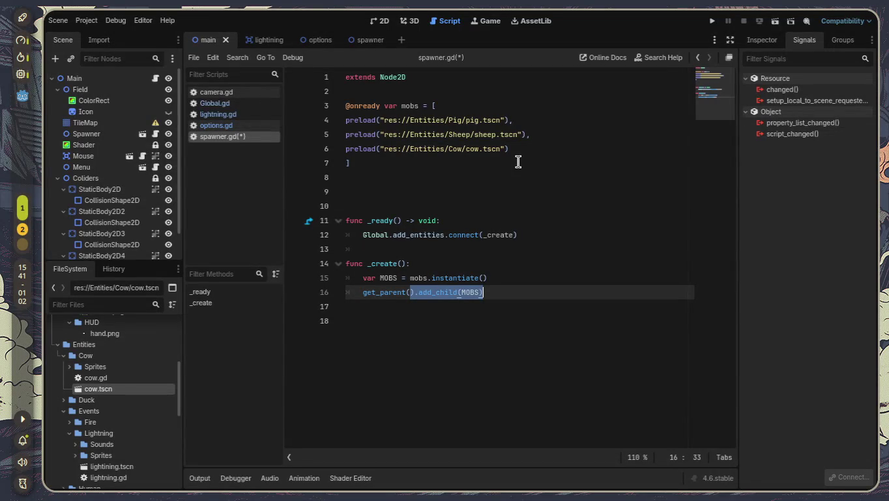
Remove the indent from blank line 13 and save spawner.gd
left_click(441, 249)
key("BackSpace")
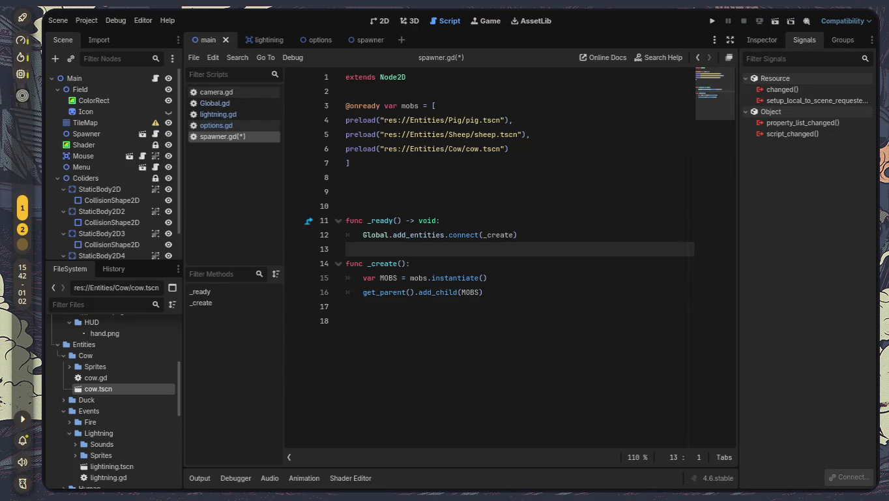
mouse_move(436, 135)
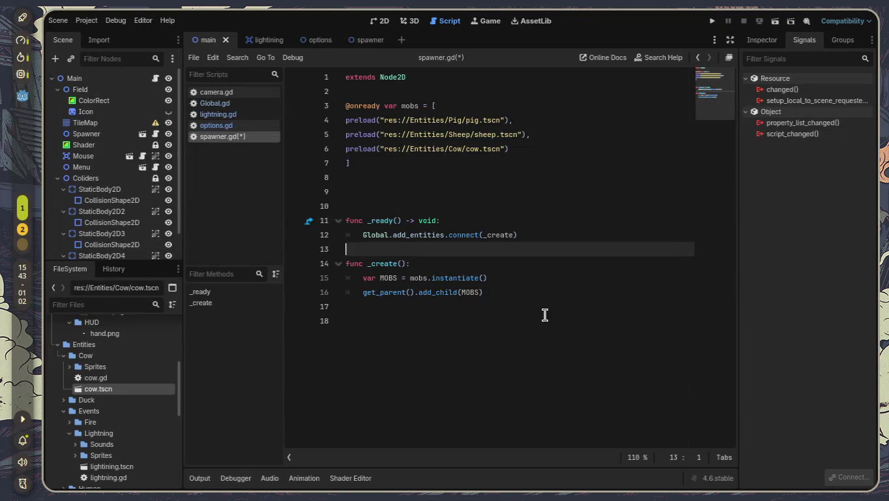
left_click(560, 265)
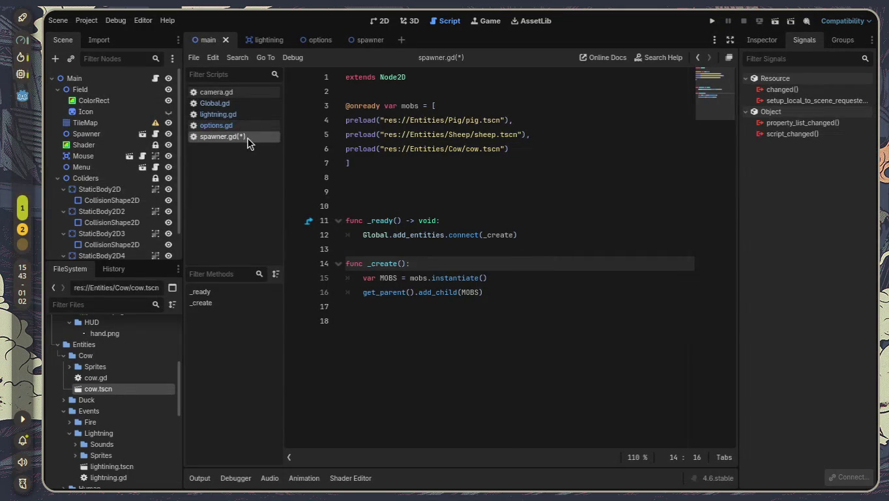
key("ctrl+s")
left_click(241, 125)
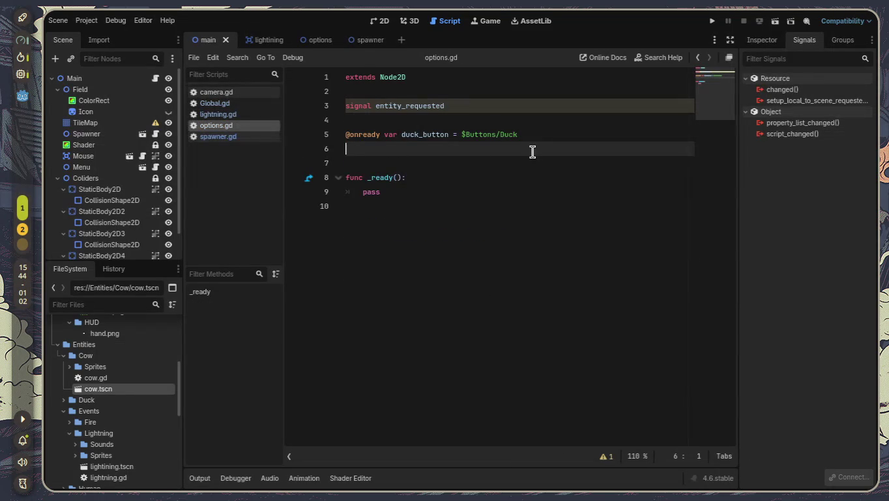
Delete the entity_requested signal declaration and start a new line inside _ready
left_click(475, 108)
left_click_drag(475, 108, 323, 111)
key("BackSpace")
key("Down")
key("Down")
key("Down")
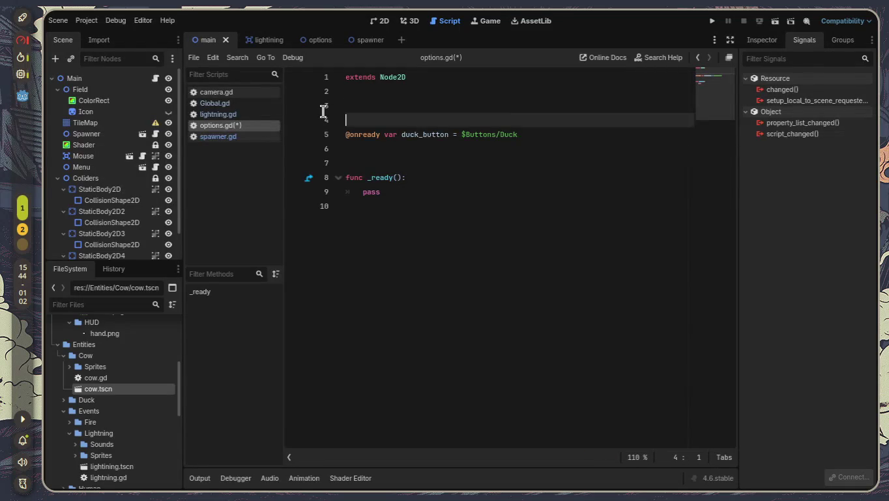
key("Right")
key("End")
key("Return")
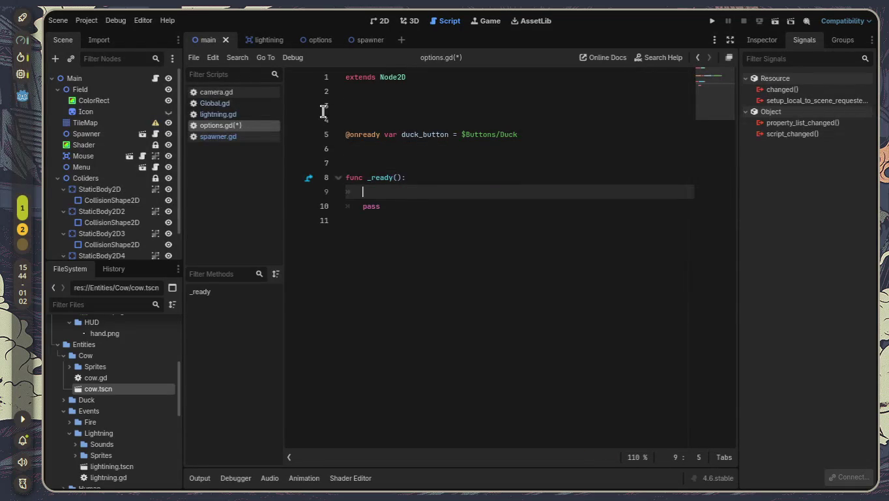
Write Global.add_entities.connect() in _ready and remove the pass placeholder
type("gLOBAL")
key("BackSpace")
key("BackSpace")
key("BackSpace")
key("BackSpace")
type("Glo")
key("Return")
type("Global.ad")
key("Return")
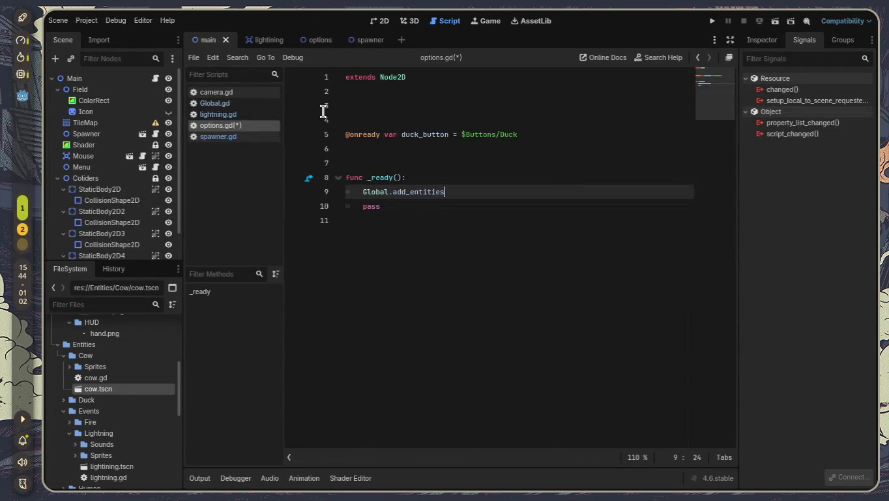
type(".con")
key("Return")
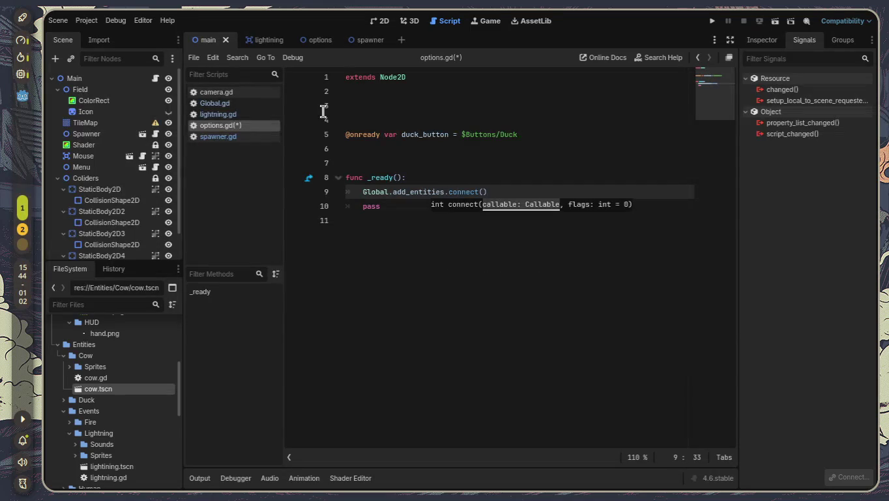
key("Down")
key("BackSpace")
key("BackSpace")
key("BackSpace")
key("BackSpace")
key("BackSpace")
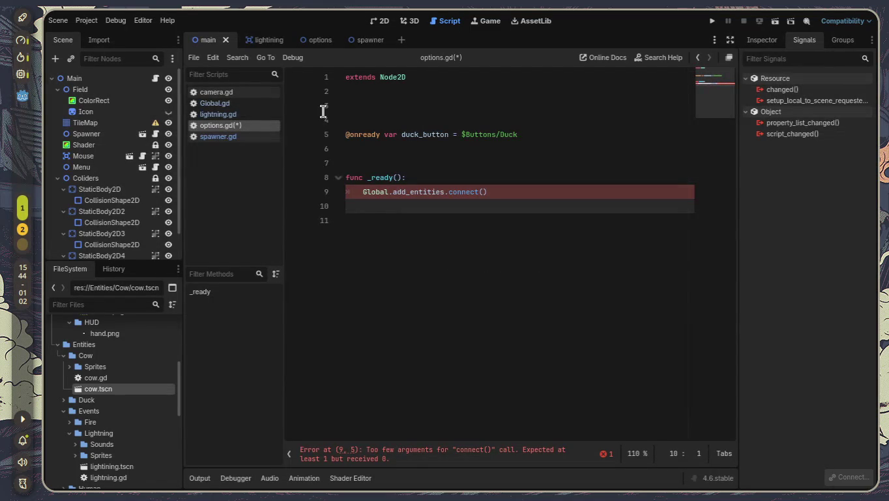
left_click_drag(519, 134, 339, 141)
key("ctrl+c")
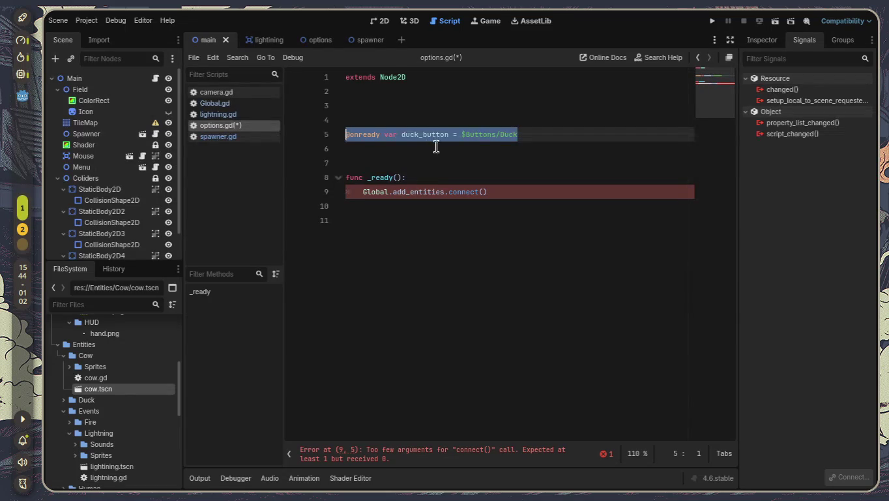
left_click(441, 151)
key("ctrl+v")
key("ctrl+v")
key("ctrl+v")
key("Return")
key("ctrl+v")
key("Return")
key("ctrl+v")
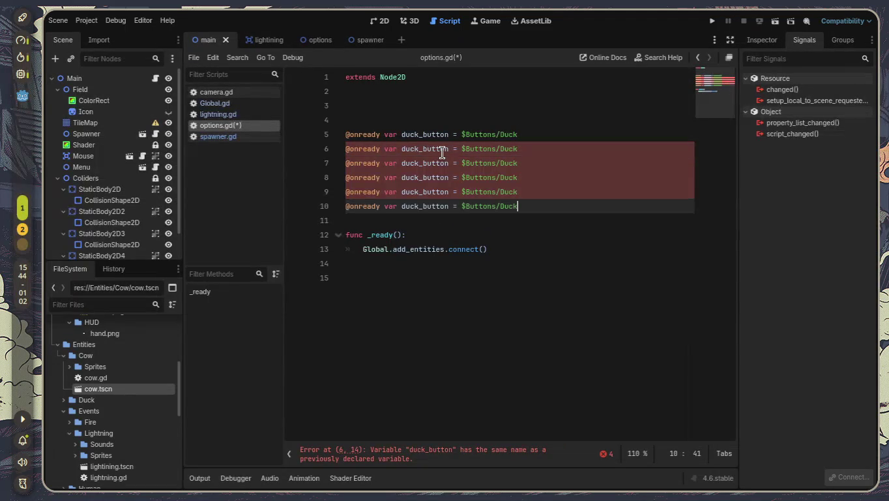
key("BackSpace")
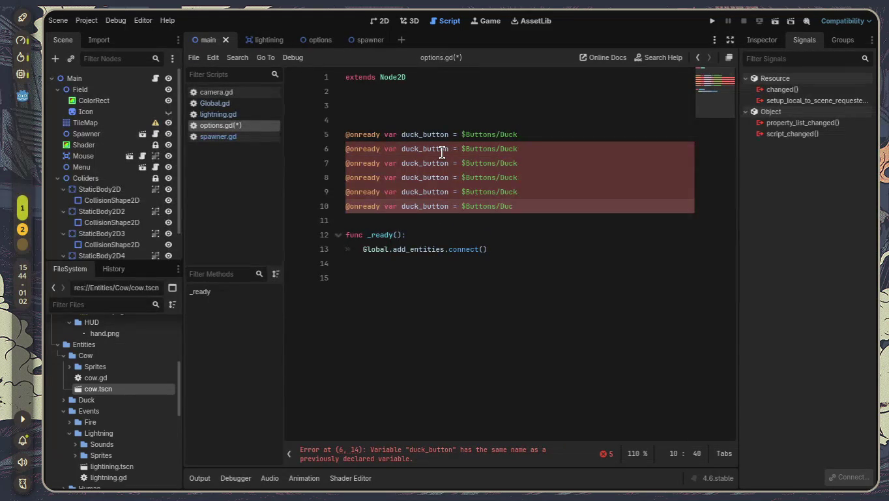
key("ctrl+z")
key("ctrl+z")
key("ctrl+z")
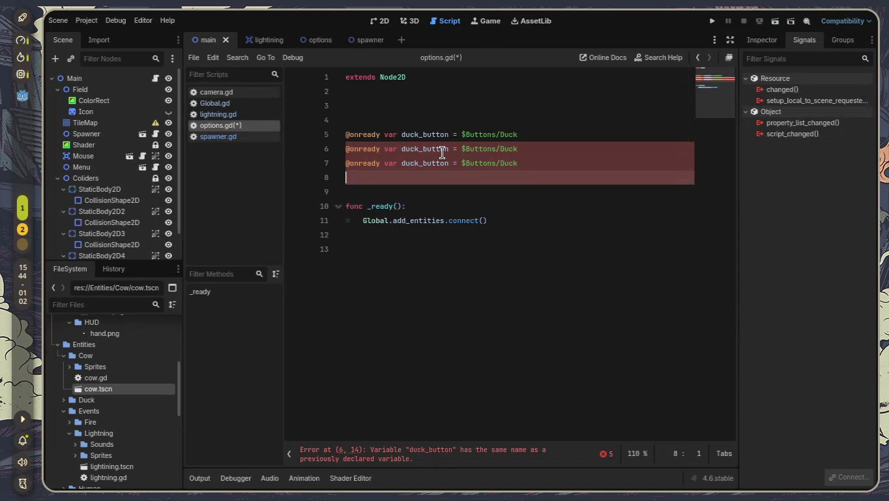
Rename the two copies to pig_button and cow_button
left_click(419, 150)
key("BackSpace")
key("BackSpace")
key("BackSpace")
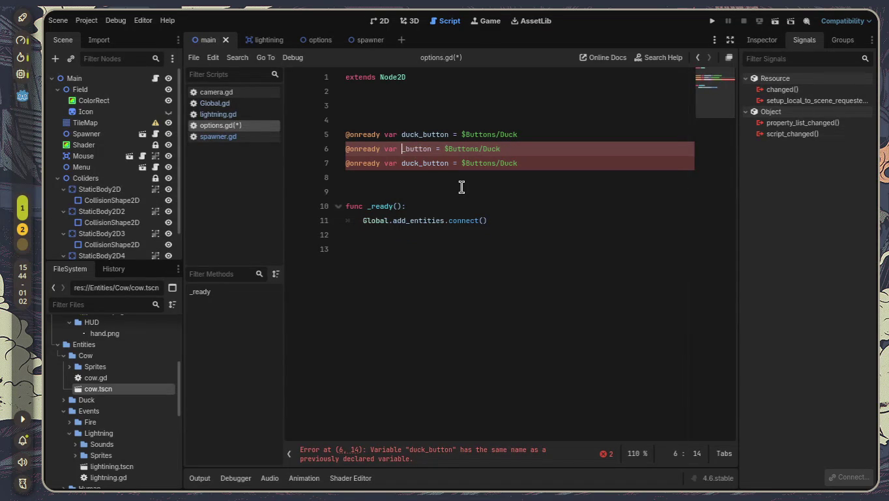
type("pig")
key("Down")
key("BackSpace")
key("BackSpace")
key("BackSpace")
type("penis")
key("BackSpace")
key("BackSpace")
key("BackSpace")
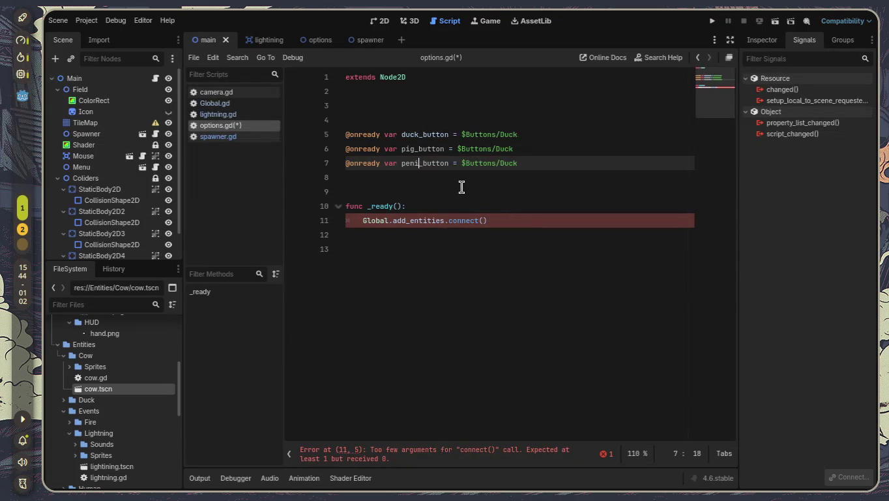
key("BackSpace")
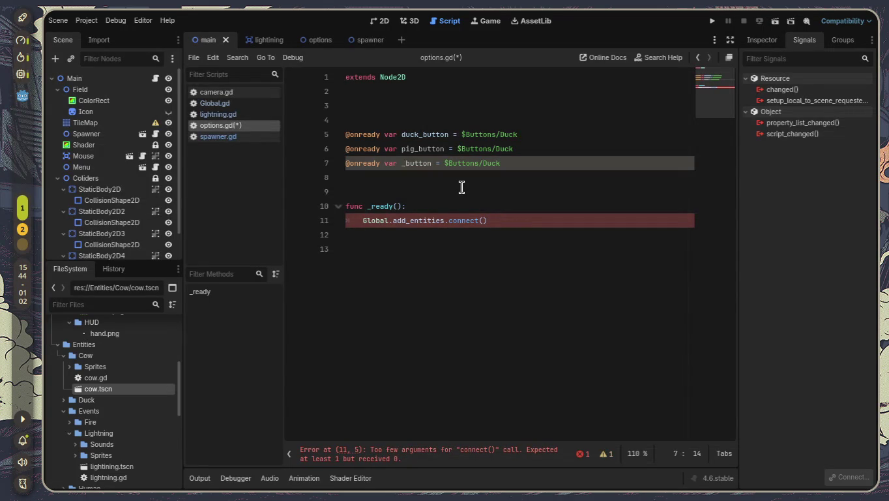
type("cow")
Point pig_button at $Buttons/Pig using the path autocomplete
key("Up")
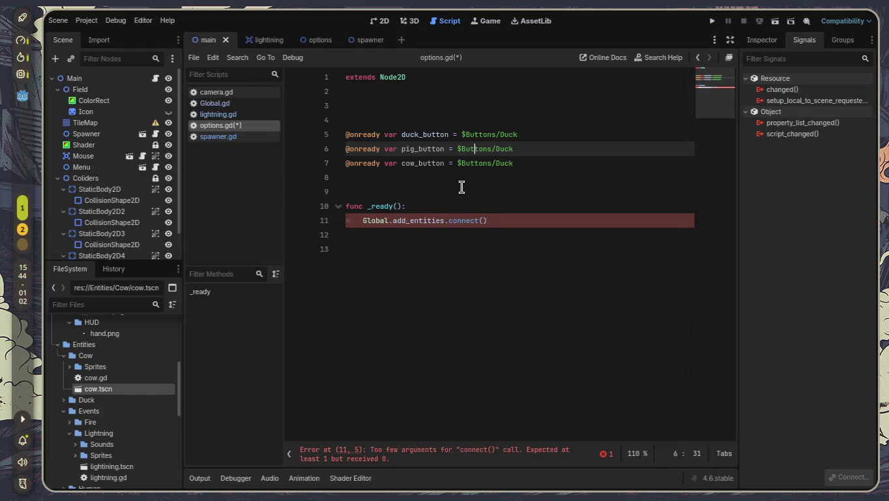
key("Down")
key("Home")
key("Up")
key("Up")
key("Down")
key("End")
key("BackSpace")
key("BackSpace")
key("BackSpace")
key("BackSpace")
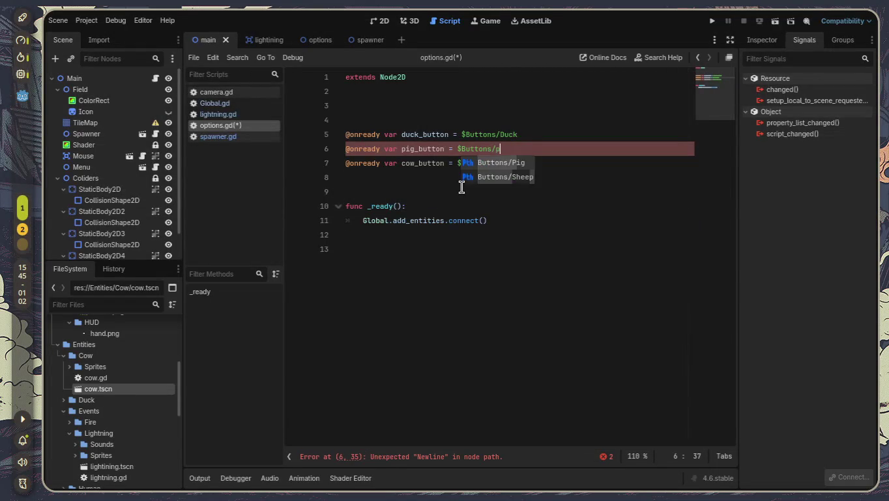
key("Return")
key("Down")
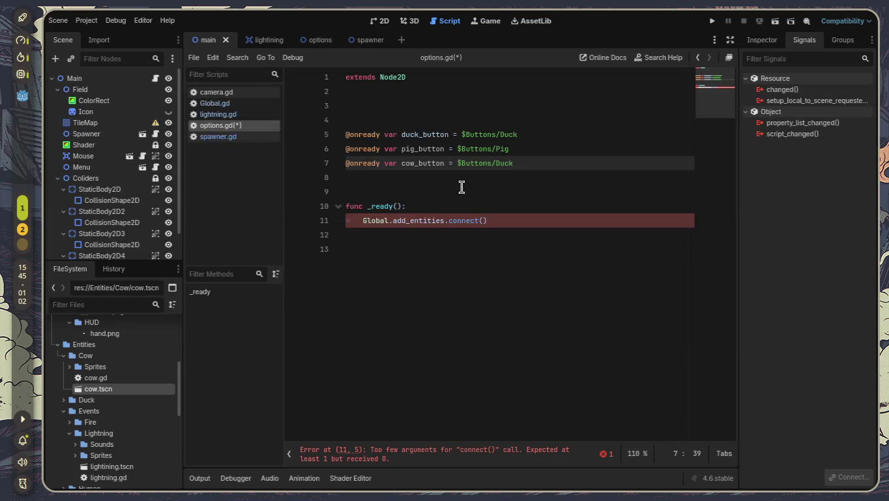
key("super+2")
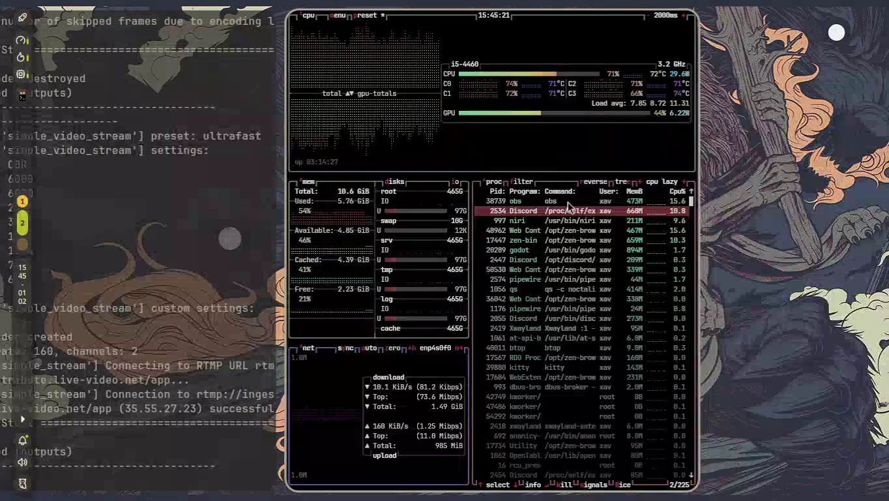
key("super+Page_Up")
left_click(513, 219)
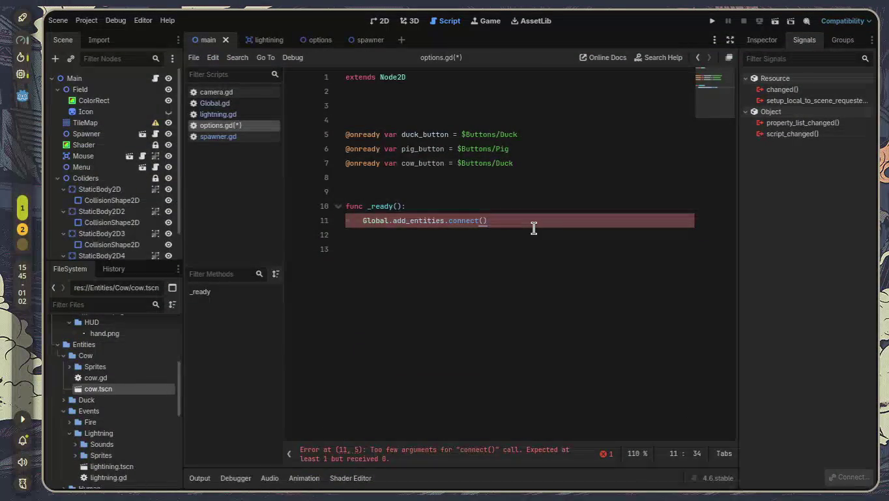
Add a func _buttons(): below _ready whose body reads pig_button.pressed
key("Return")
key("BackSpace")
key("Return")
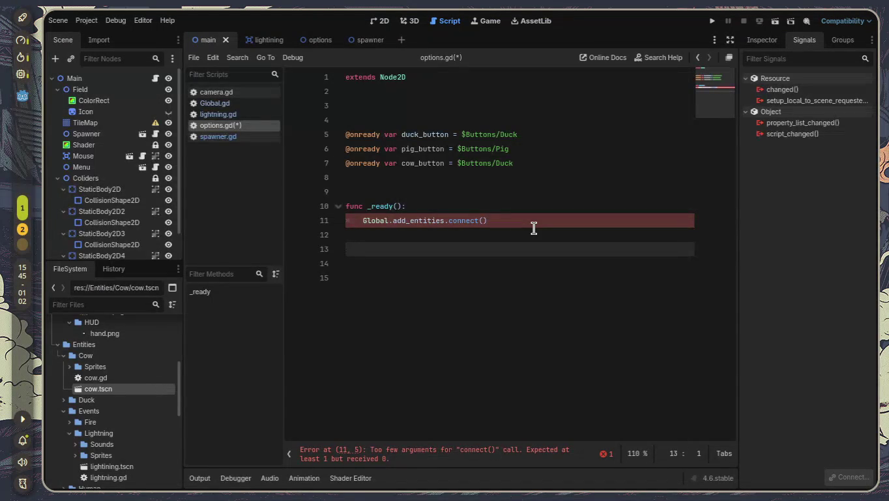
type("func ")
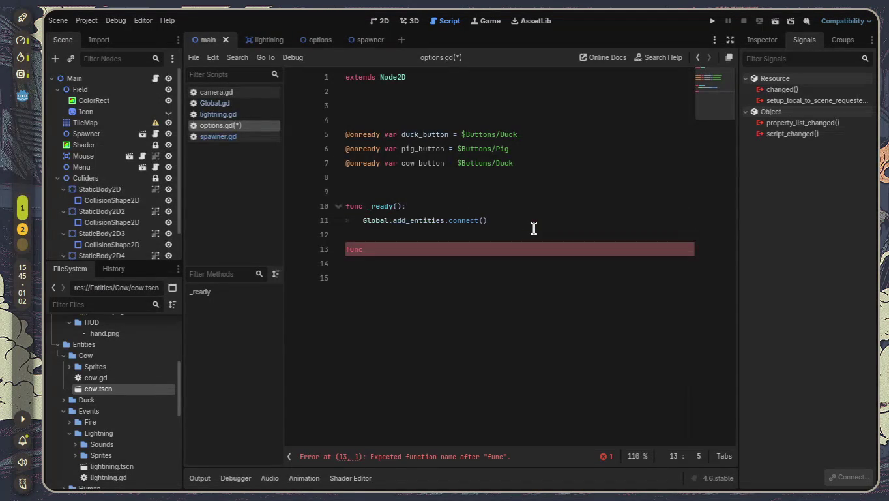
type("_button")
type("s():")
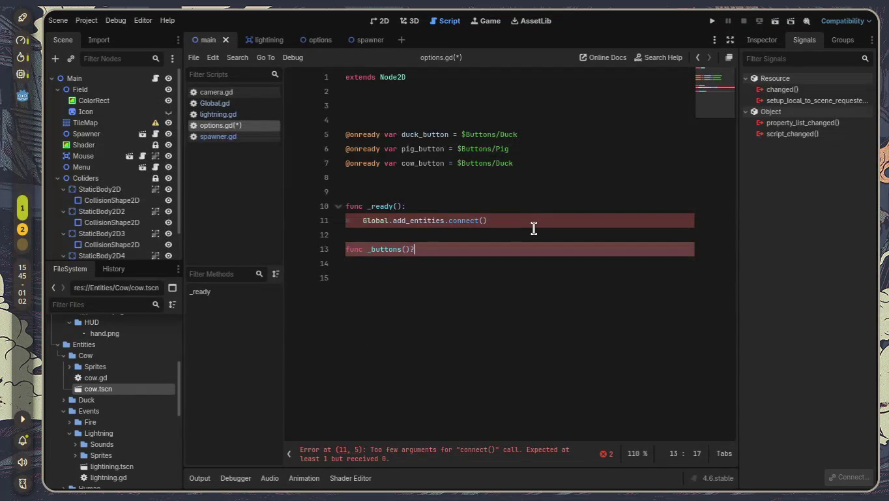
key("Return")
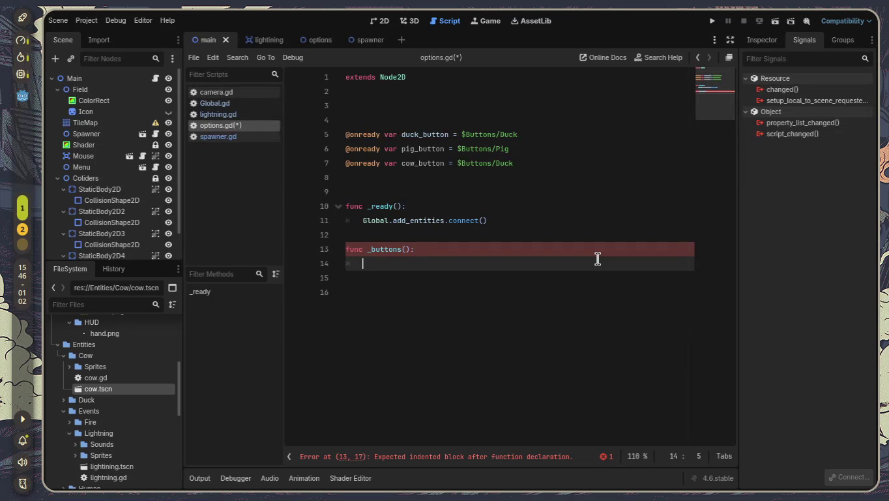
type("pi")
key("Return")
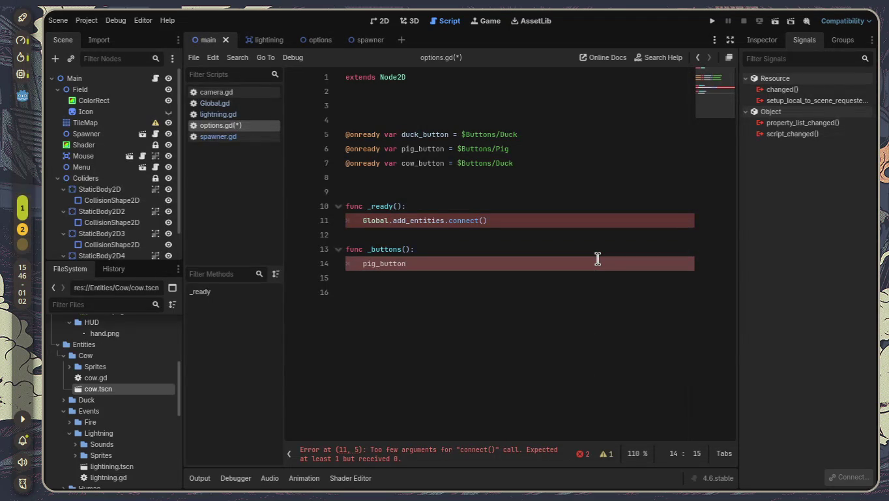
type(".")
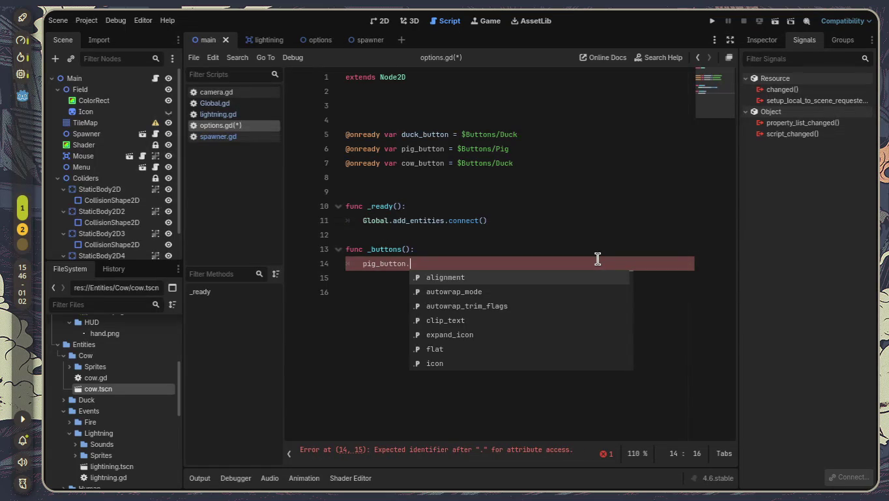
type("p")
key("Return")
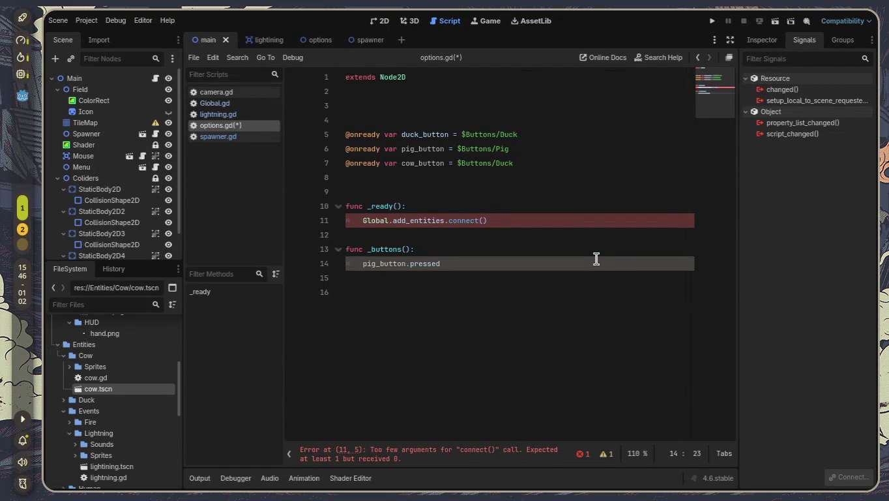
Check the Pig button node's signals in the options scene
scroll(104, 181, "down", 1)
scroll(106, 180, "up", 1)
left_click(322, 40)
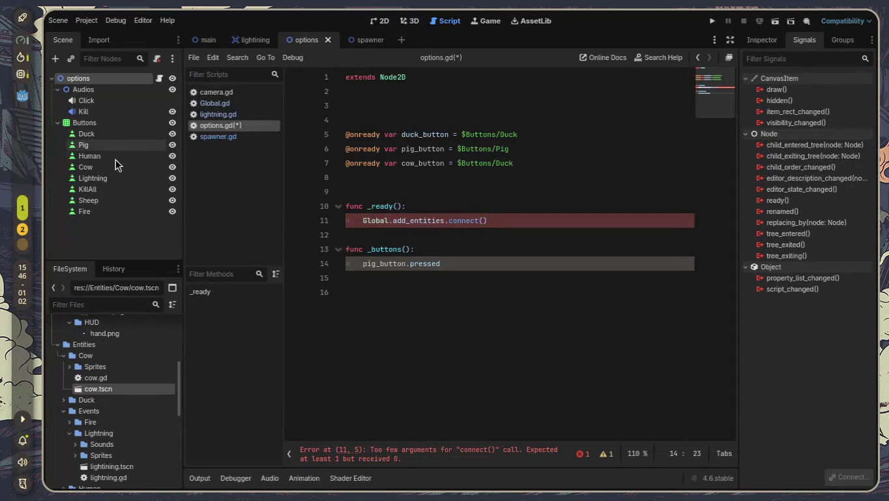
left_click(103, 144)
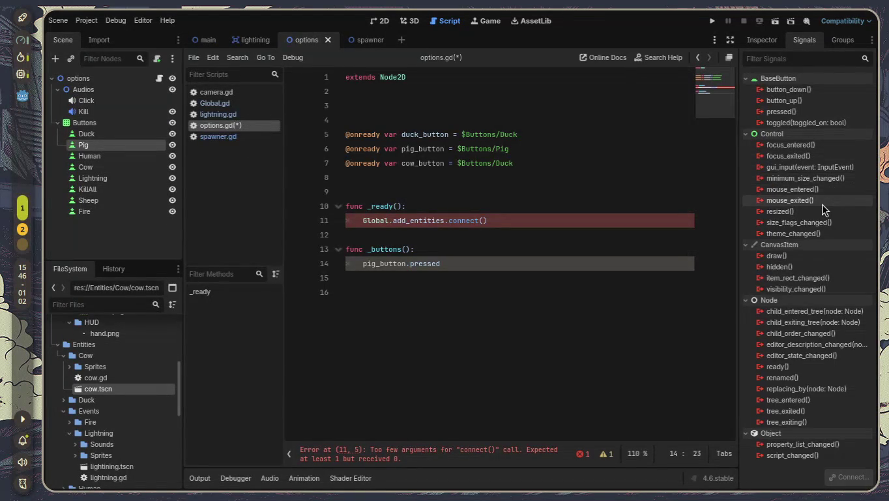
mouse_move(823, 201)
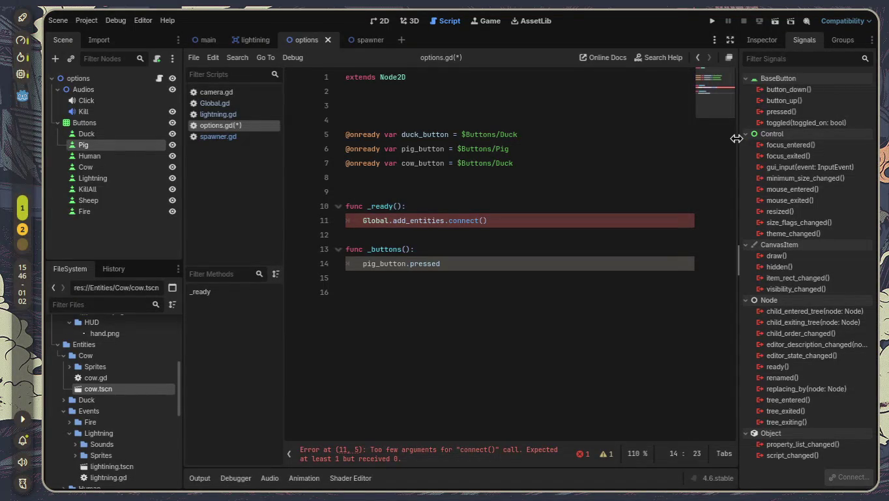
mouse_move(773, 182)
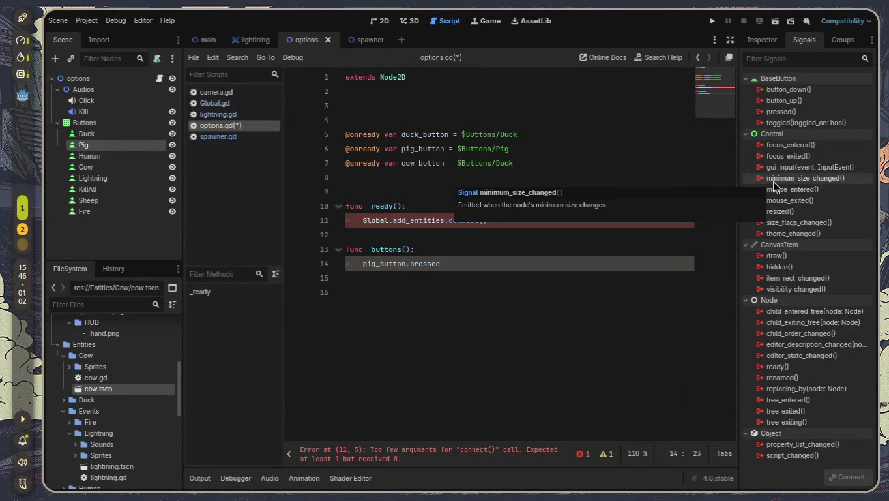
Try parentheses after pressed on line 14, then remove them again
left_click(497, 249)
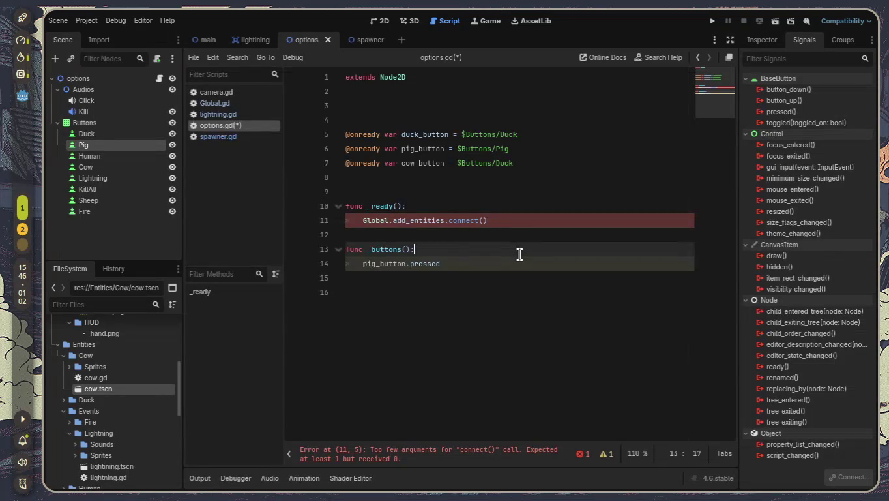
left_click(520, 257, "shift")
left_click(540, 263)
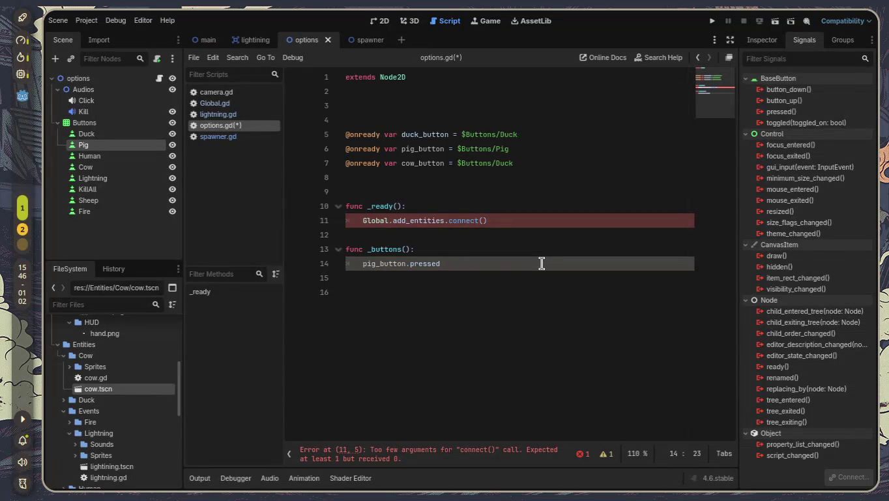
type("(")
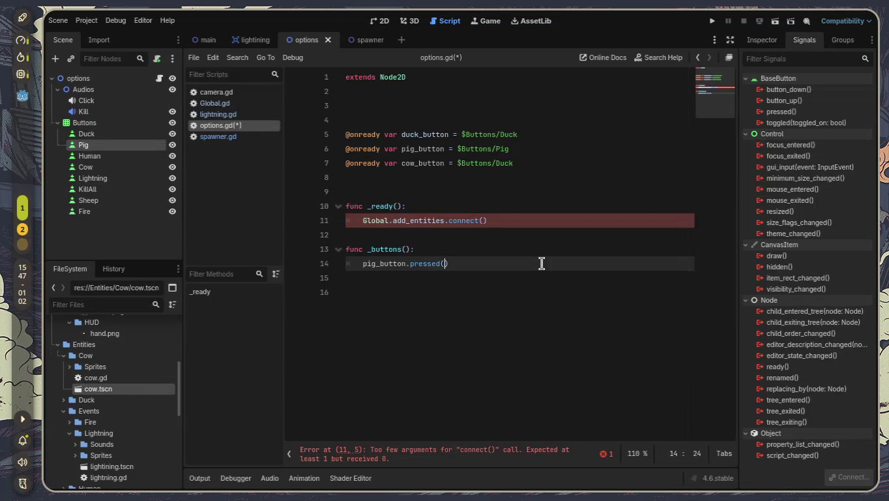
key("BackSpace")
key("BackSpace")
key("BackSpace")
key("BackSpace")
key("BackSpace")
key("BackSpace")
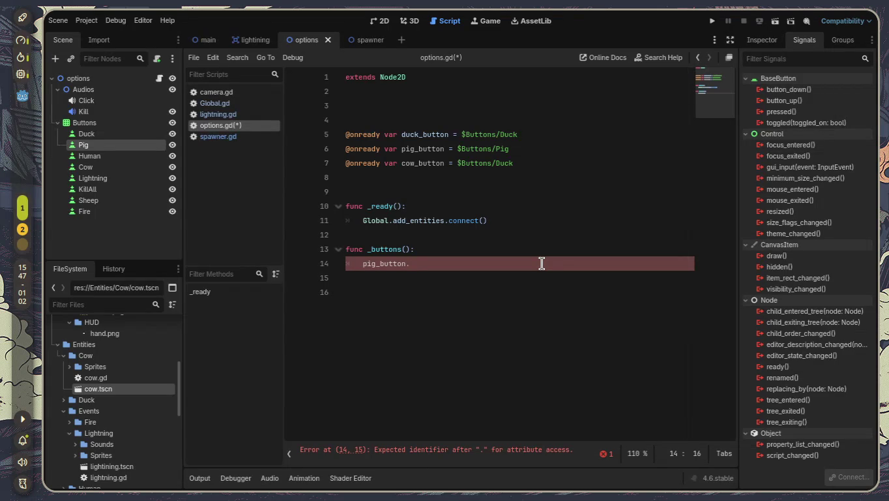
Pass _buttons as the argument of Global.add_entities.connect()
key("Up")
key("Up")
key("Up")
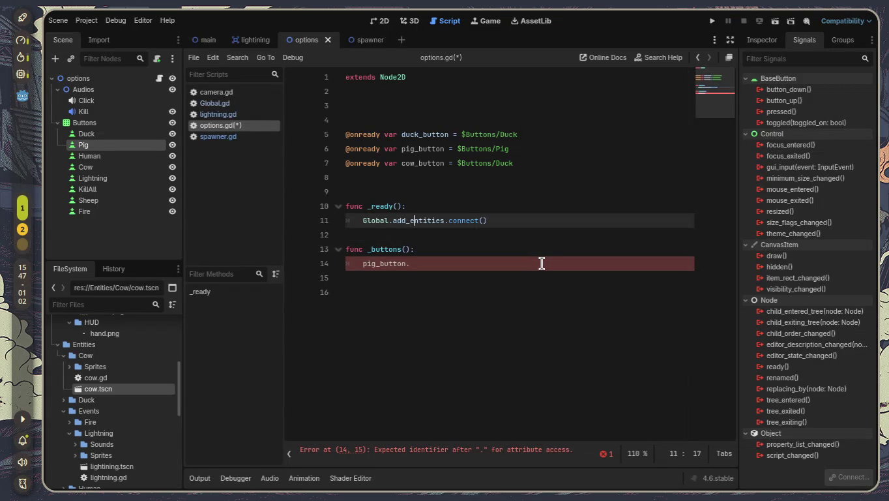
key("Right")
key("Right")
key("Right")
type("b")
key("Return")
Re-autocomplete pig_button's member, settling on pig_button.pressed instead of is_pressed
key("Down")
key("Down")
key("Down")
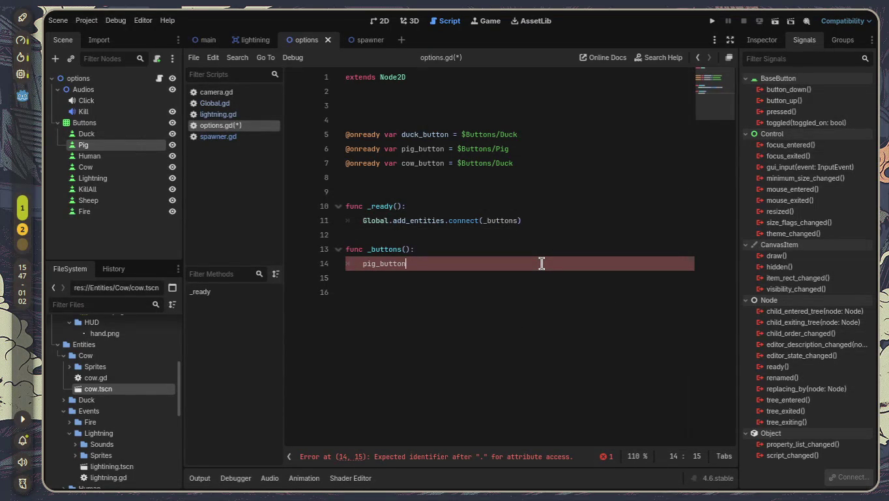
key("ctrl+space")
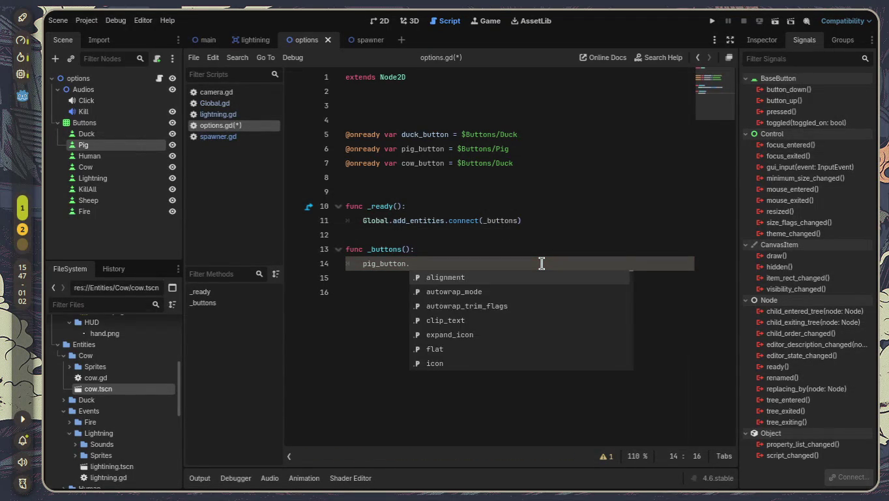
type("is")
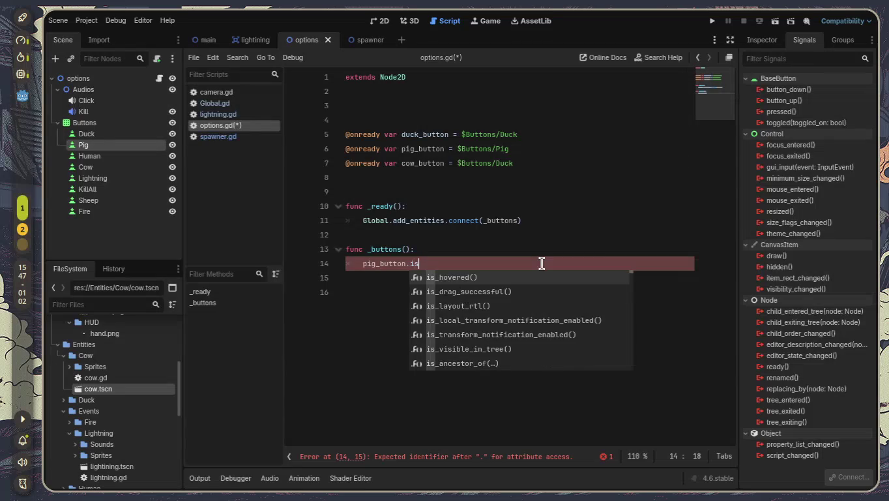
type("_pre")
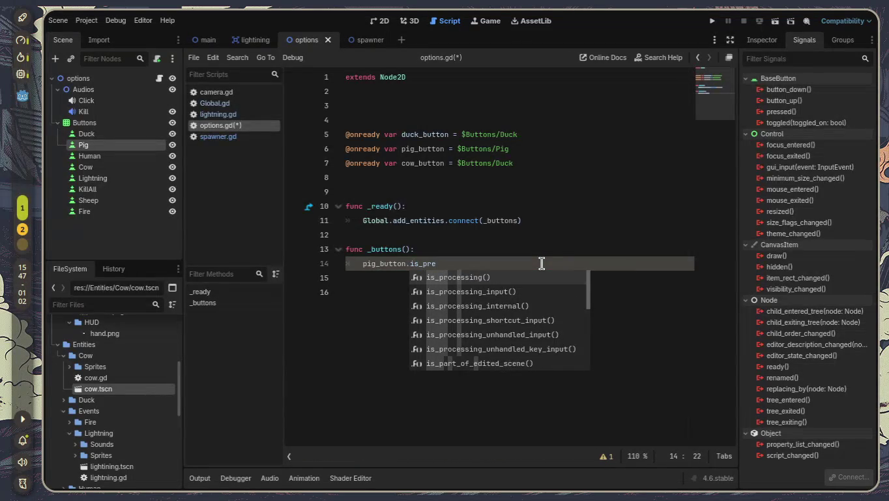
type("s")
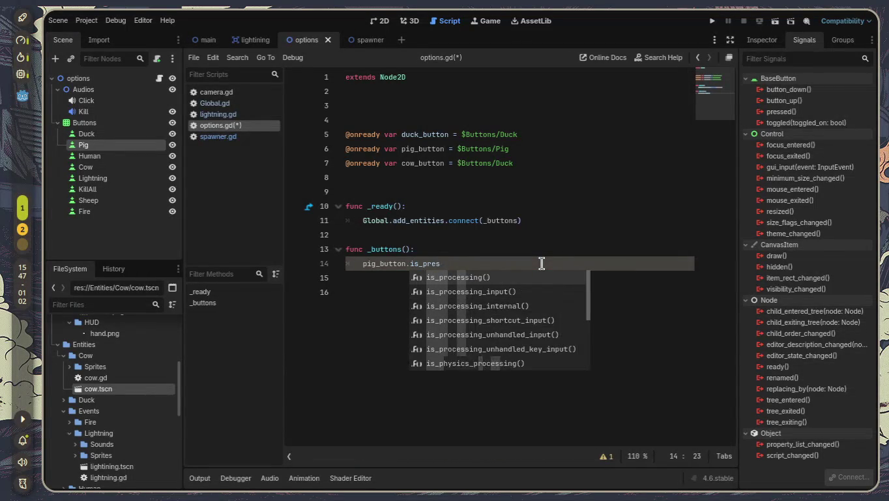
key("BackSpace")
key("BackSpace")
key("BackSpace")
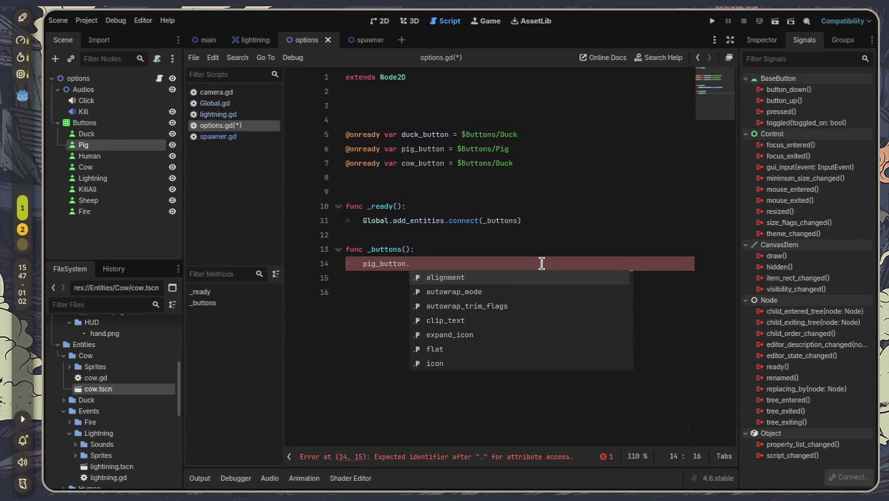
type("pre")
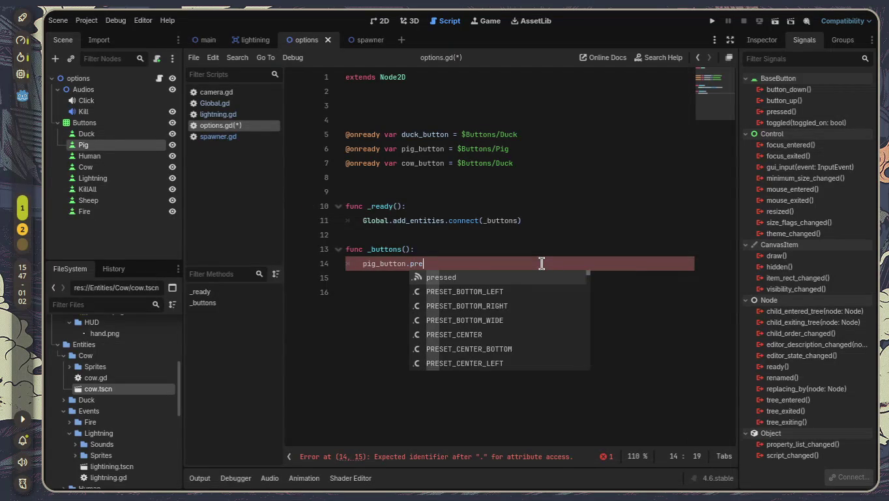
key("Return")
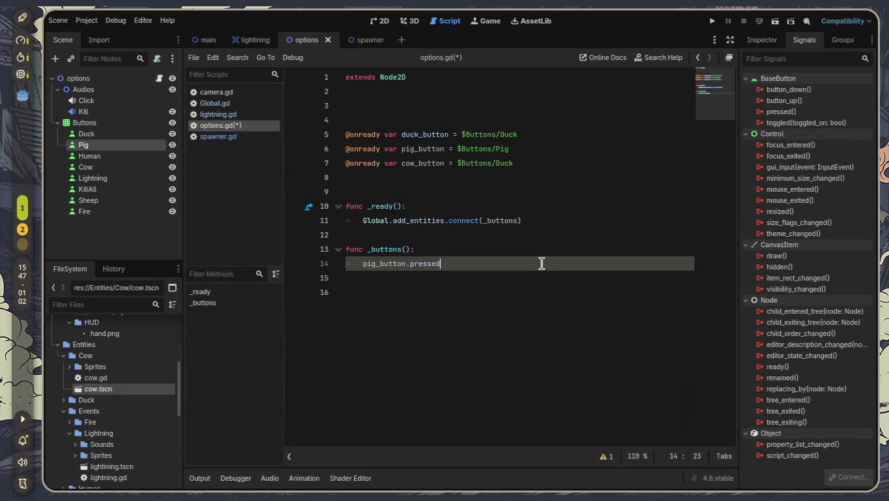
Read the pressed() signal description and pressed-state note on the BaseButton help page
left_click(429, 264, "ctrl")
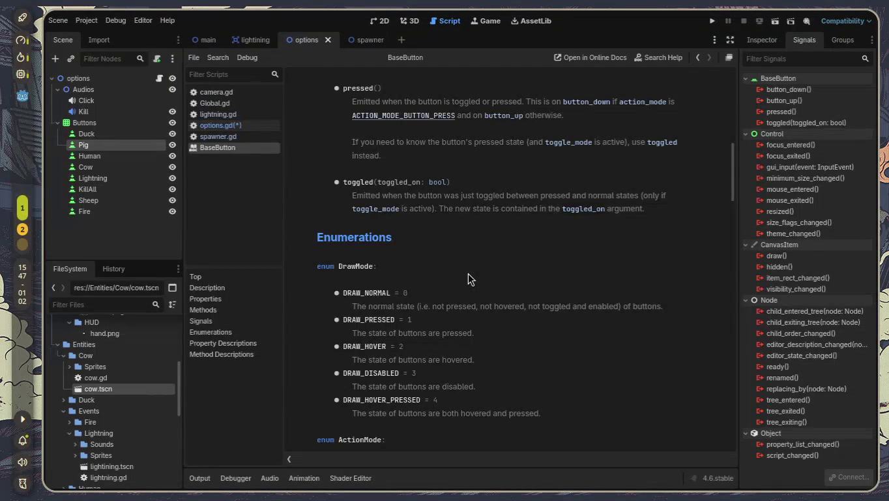
scroll(468, 279, "up", 5)
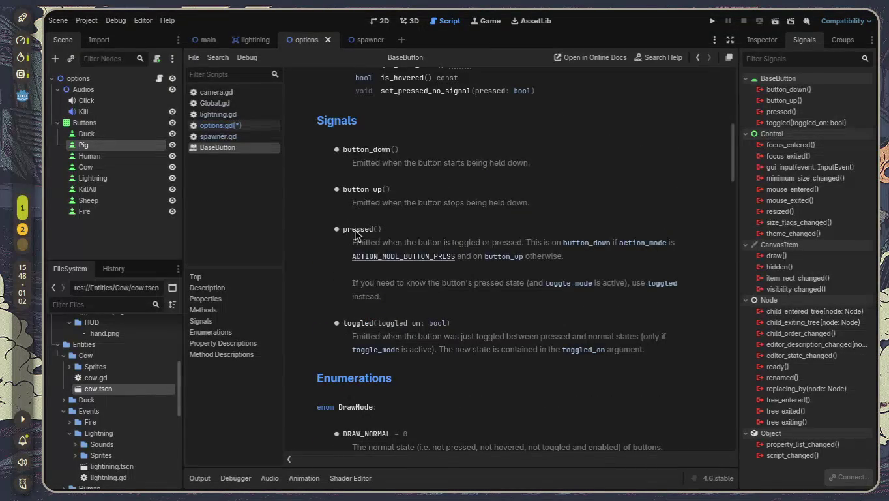
left_click_drag(358, 244, 471, 242)
left_click(385, 241)
left_click_drag(368, 242, 557, 243)
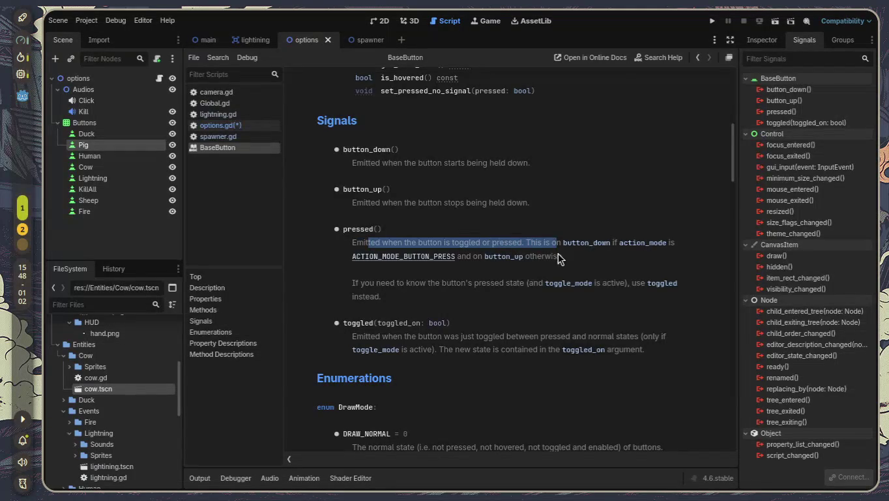
left_click(545, 272)
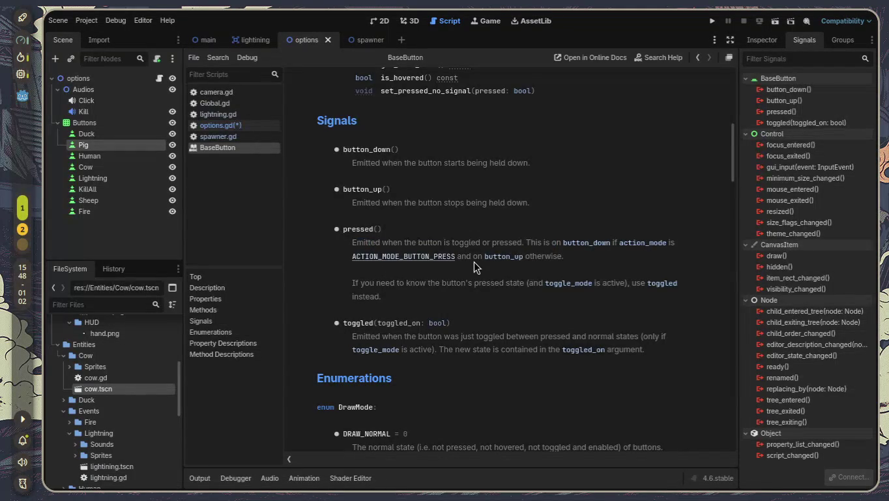
left_click_drag(524, 259, 576, 264)
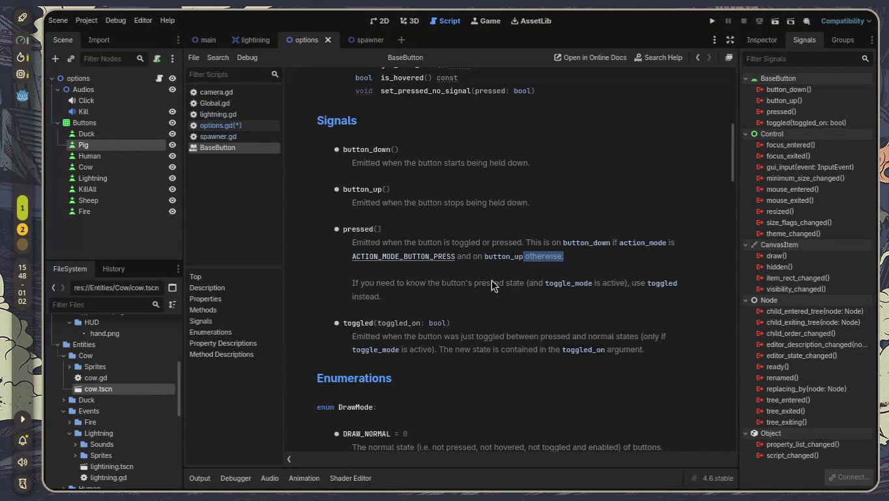
left_click_drag(364, 284, 527, 285)
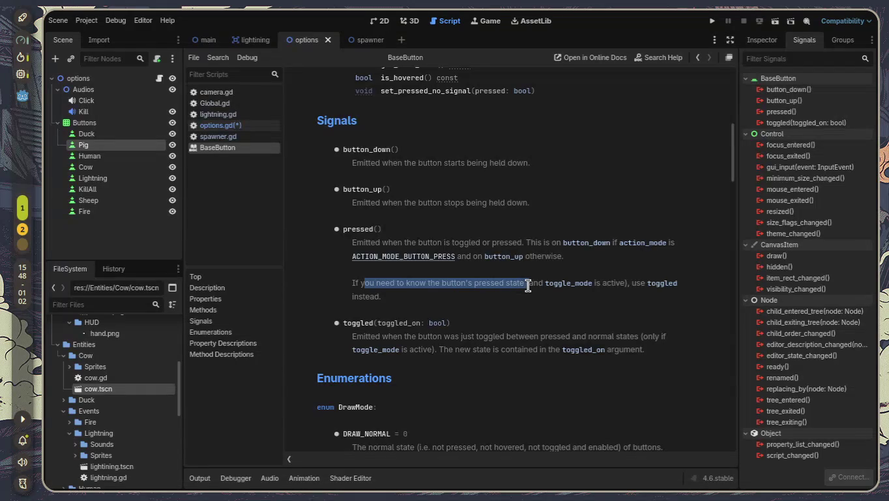
left_click(495, 301)
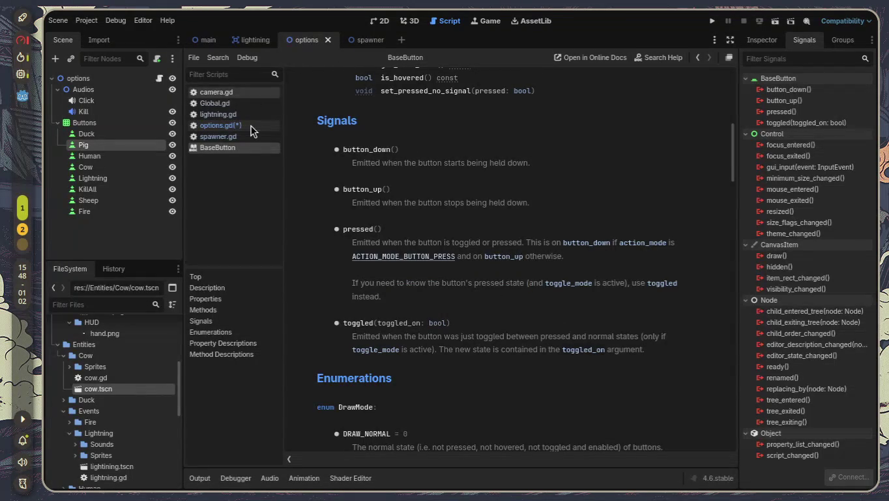
left_click(237, 139)
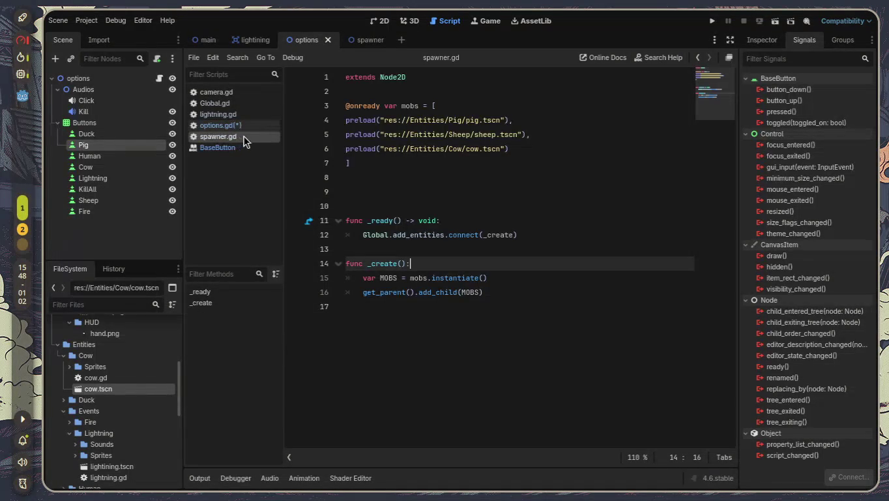
In options.gd, turn line 14 into 'if pig_button.pressed():' with an indented line below
left_click(246, 128)
left_click(477, 265)
type("().")
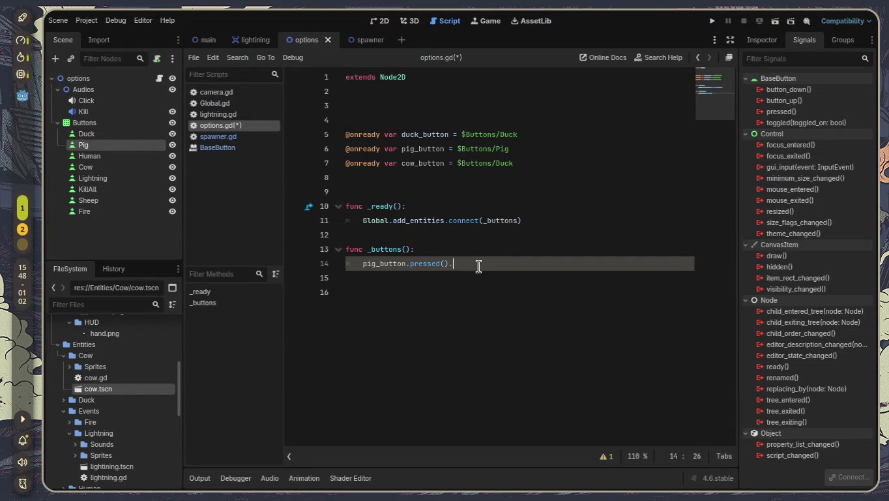
key("BackSpace")
key("Left")
key("ctrl+Left")
key("ctrl+Left")
key("ctrl+Left")
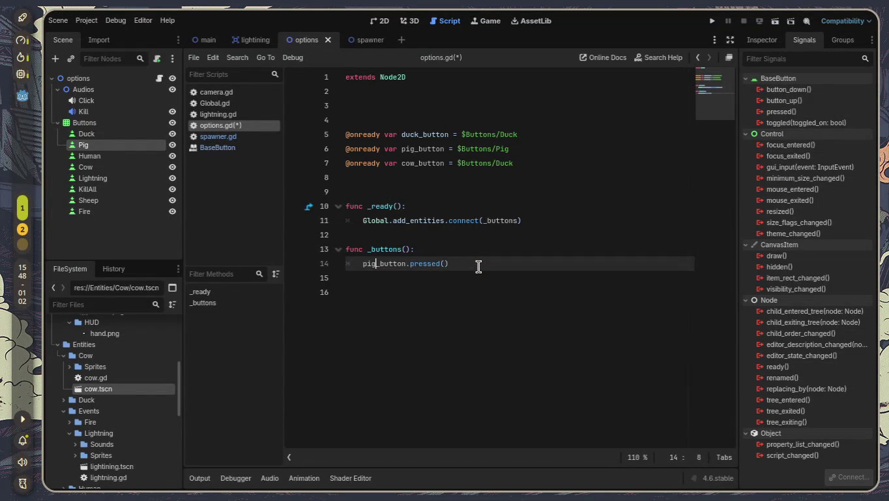
type("if")
key("Right")
key("Right")
key("Right")
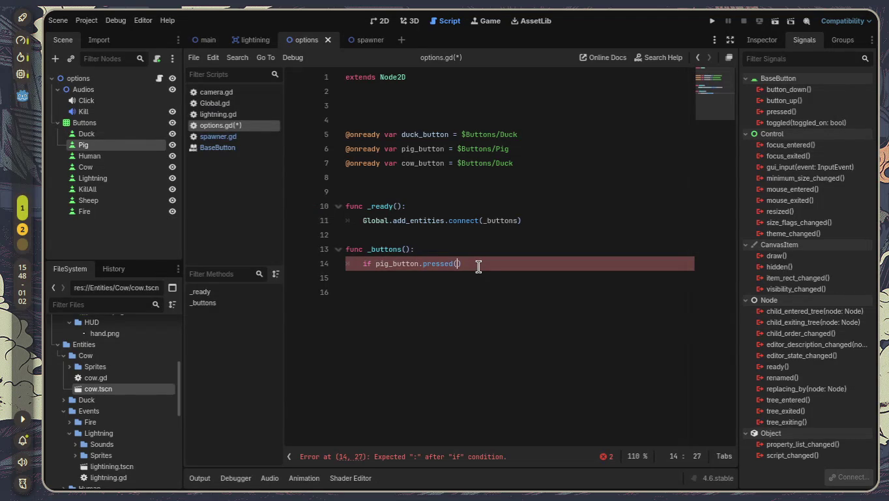
type(":")
key("Return")
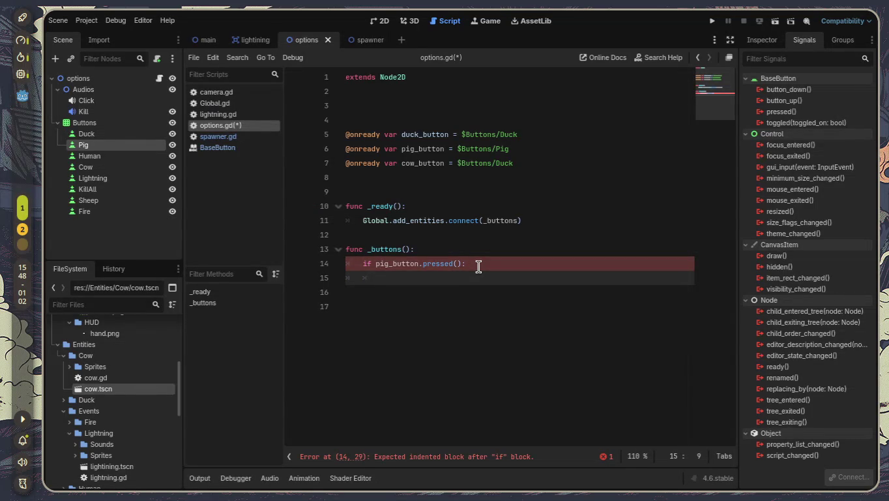
Drop the parentheses after pressed and try inserting 'is' before pig_button
key("Up")
key("Right")
key("Right")
key("Right")
key("Right")
key("Right")
key("Left")
key("Left")
key("Left")
key("BackSpace")
key("BackSpace")
key("Down")
key("Up")
key("Left")
key("Left")
key("Left")
key("Left")
key("Left")
type("is")
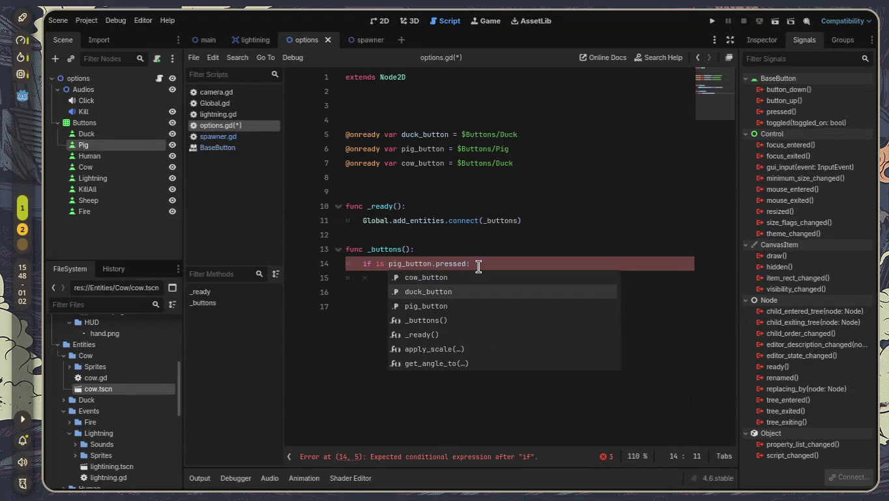
Select the whole faulty if statement on line 14 to clear it
left_click(379, 278)
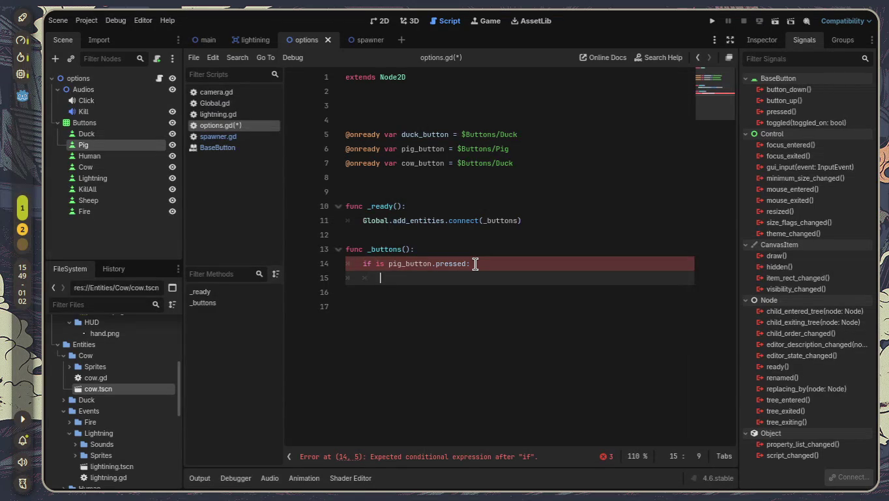
left_click_drag(471, 266, 388, 269)
left_click(532, 274)
left_click_drag(470, 264, 362, 266)
Delete the selected if statement and the empty body of the _buttons function
key("BackSpace")
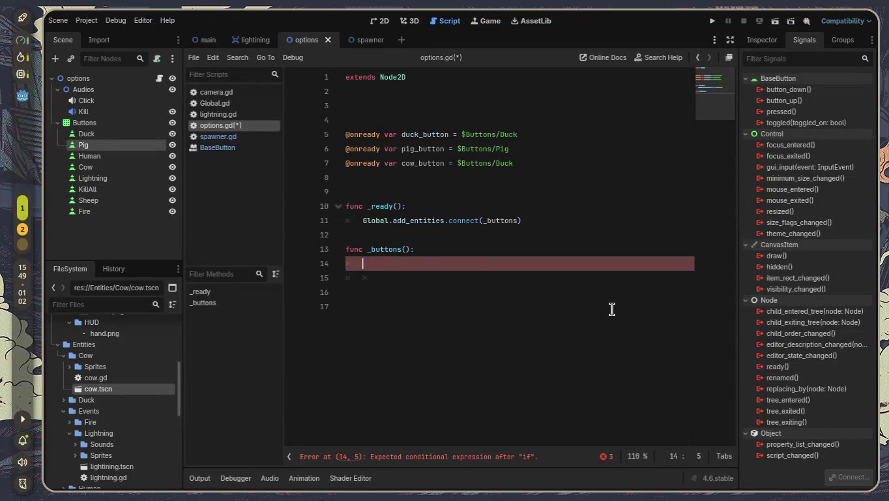
key("Down")
key("BackSpace")
key("BackSpace")
key("BackSpace")
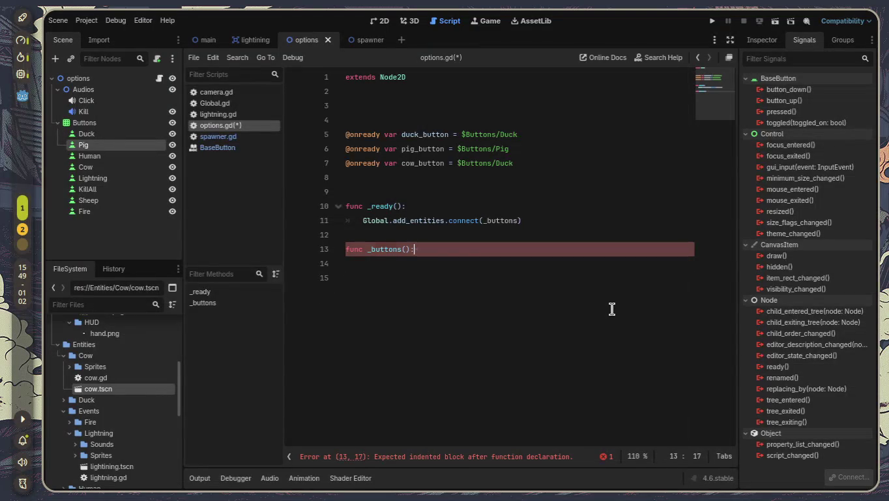
key("BackSpace")
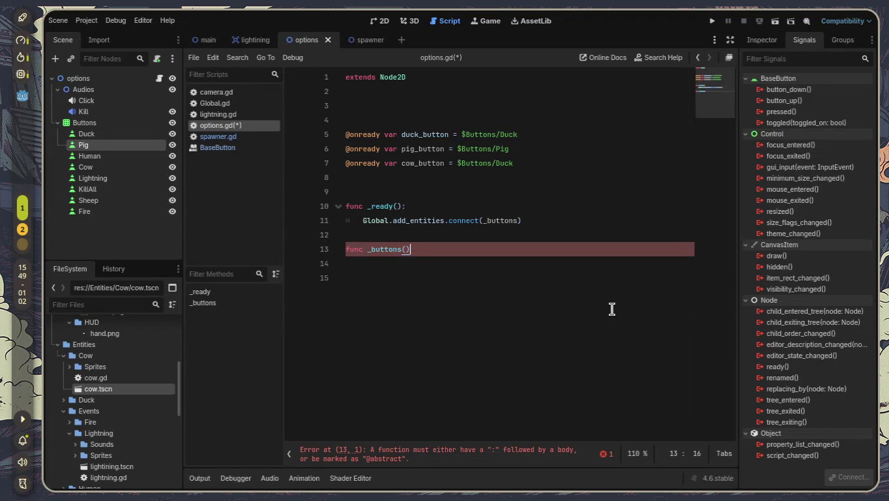
Remove the extra blank lines above _ready and the func _buttons() declaration itself
key("Up")
key("Up")
key("Up")
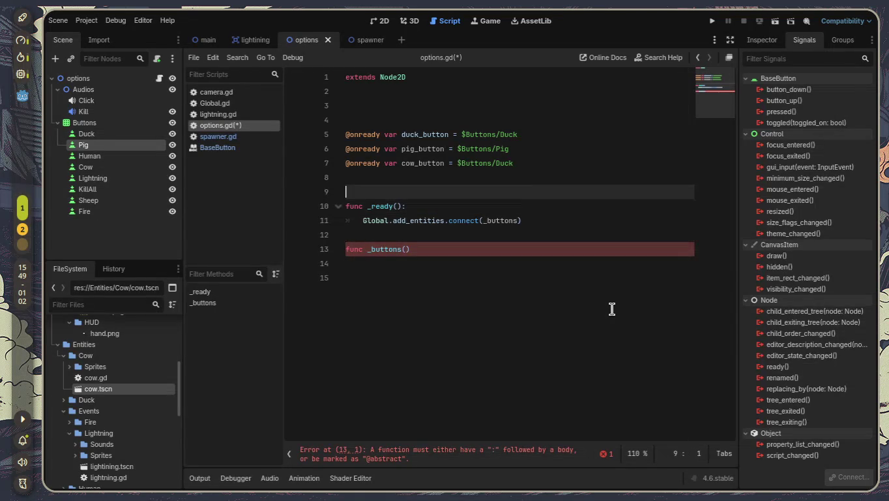
key("BackSpace")
key("Up")
key("Up")
key("Up")
key("Up")
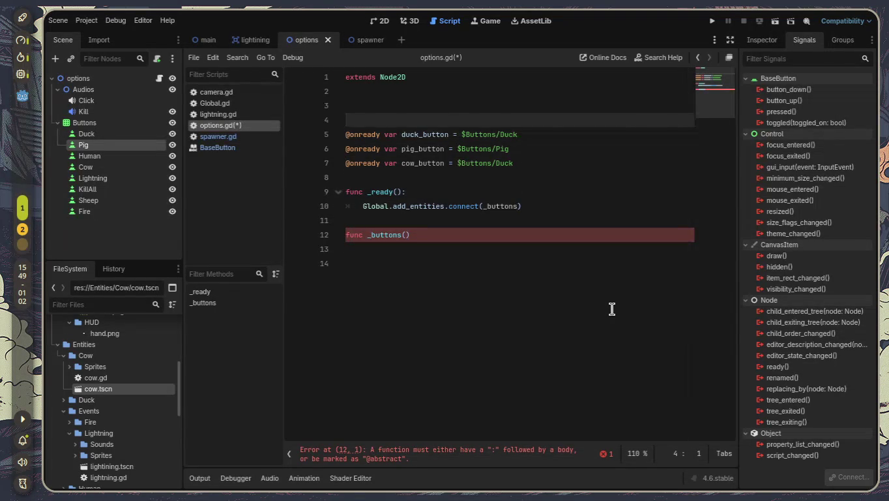
key("BackSpace")
key("BackSpace")
key("Down")
key("Down")
key("Down")
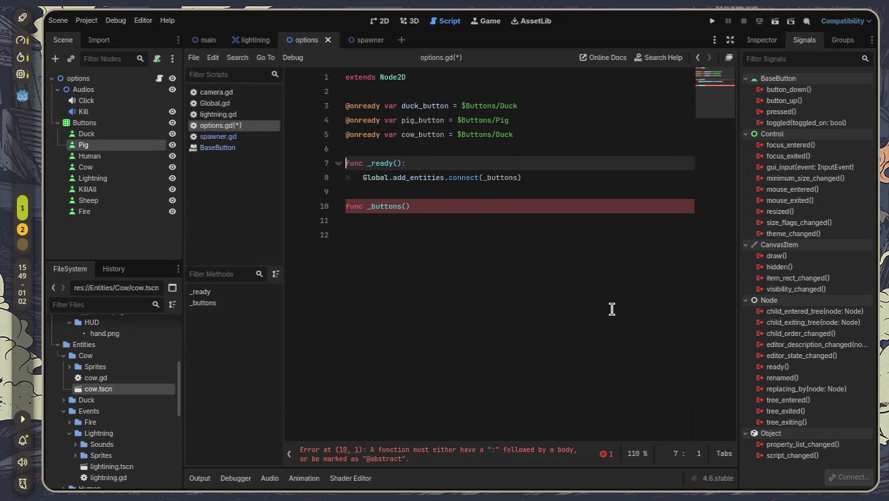
key("Down")
key("End")
key("BackSpace")
key("BackSpace")
key("BackSpace")
key("BackSpace")
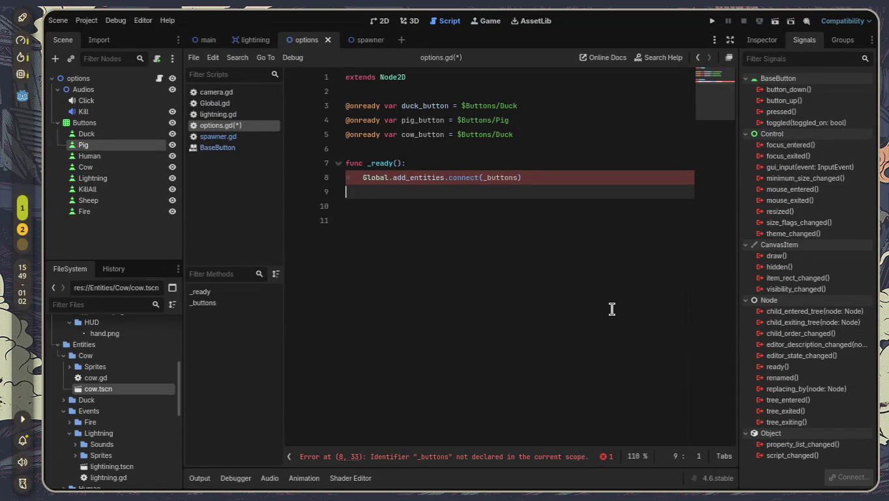
Erase '(_buttons)' so _ready calls Global.add_entities.connect() with no argument
key("Up")
key("Right")
key("Right")
key("Right")
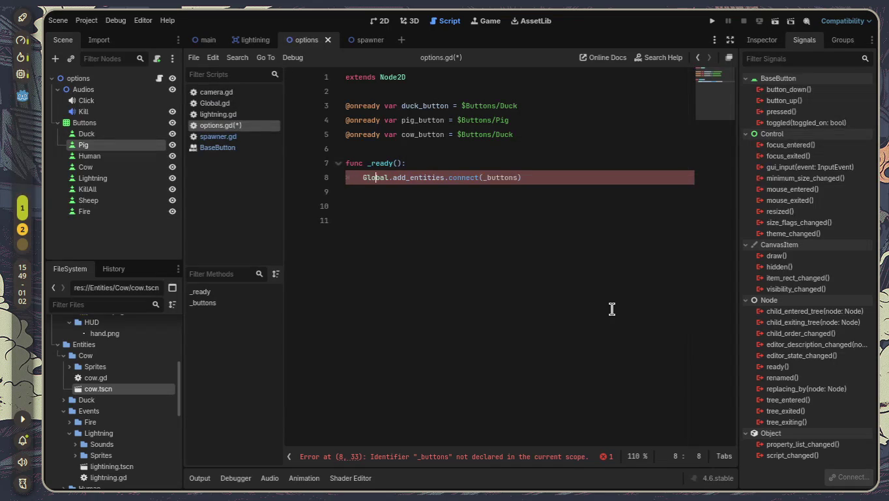
key("Right")
key("Right")
key("Right")
key("BackSpace")
key("BackSpace")
key("BackSpace")
key("BackSpace")
key("BackSpace")
key("BackSpace")
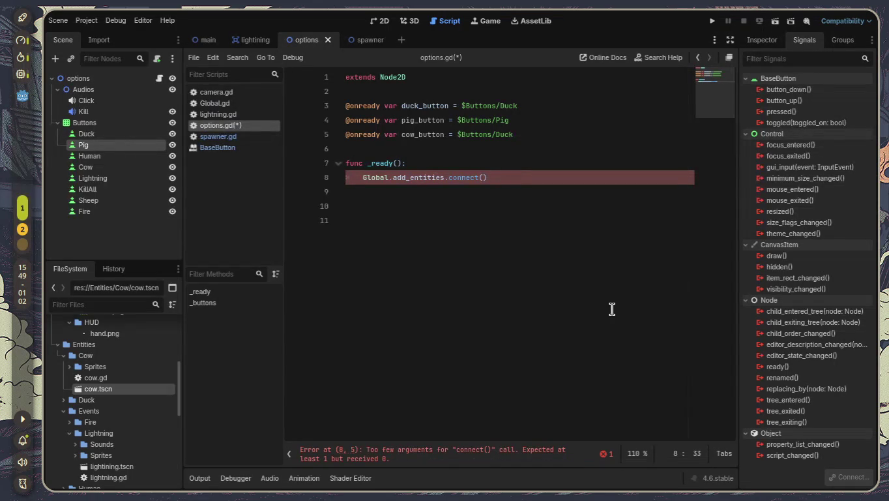
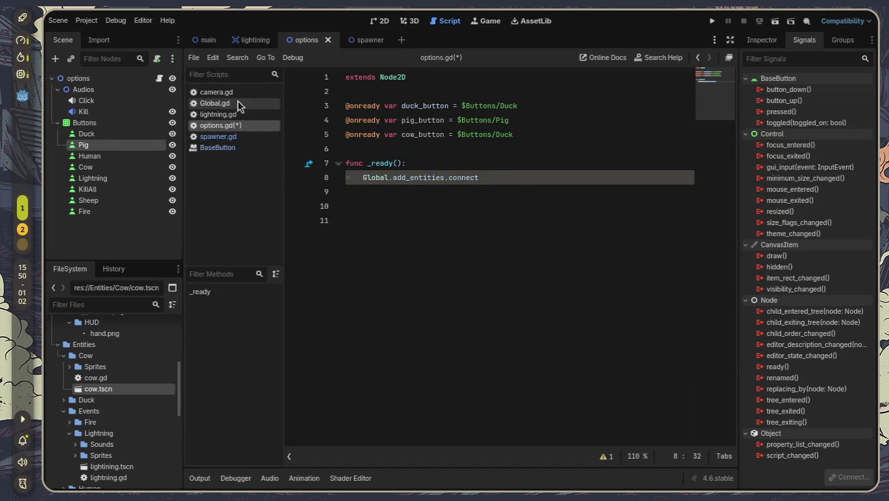
In Global.gd, rename the add_entities signal to add_pig
left_click(238, 104)
left_click(447, 105)
key("BackSpace")
key("BackSpace")
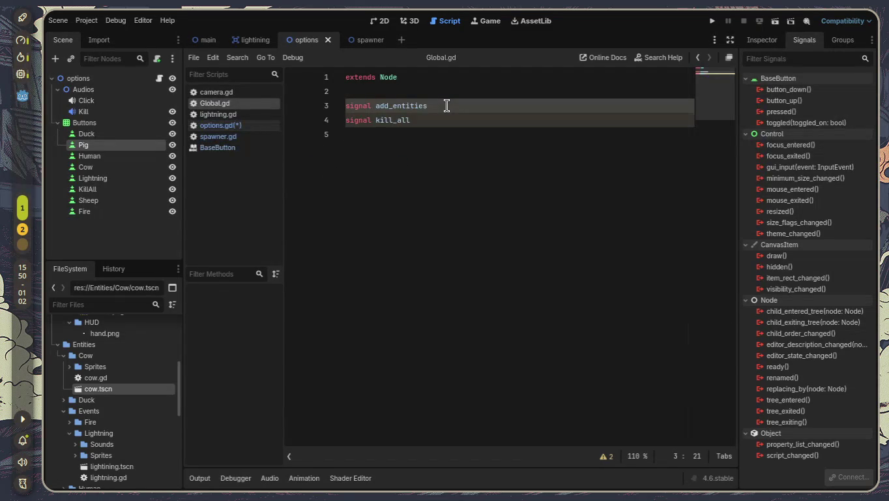
key("BackSpace")
key("BackSpace")
key("BackSpace")
type("pig")
key("Return")
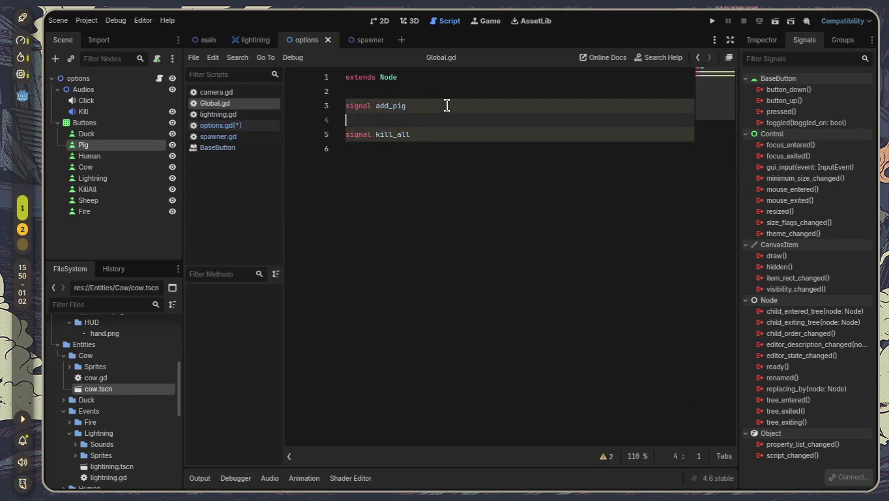
Add 'signal add_sheep' and 'signal add_cow' lines below add_pig
type("signal ")
type("add_sheep")
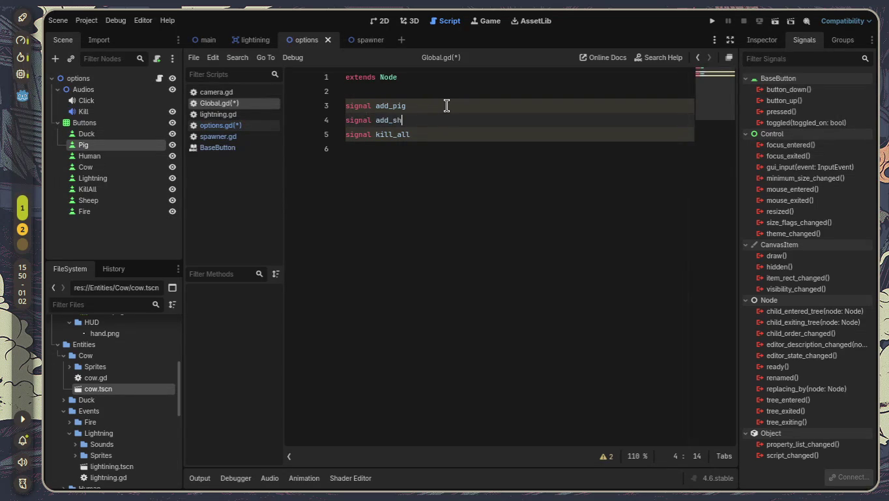
key("Return")
type("si")
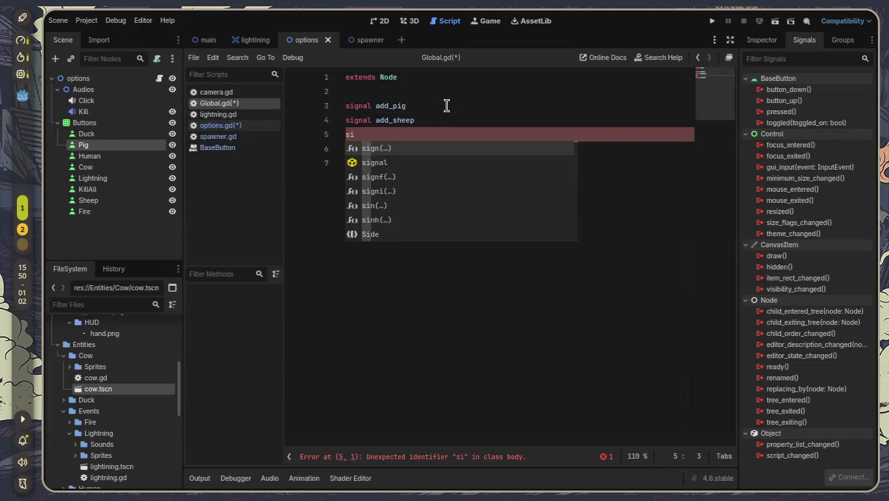
type("g")
key("Down")
key("Return")
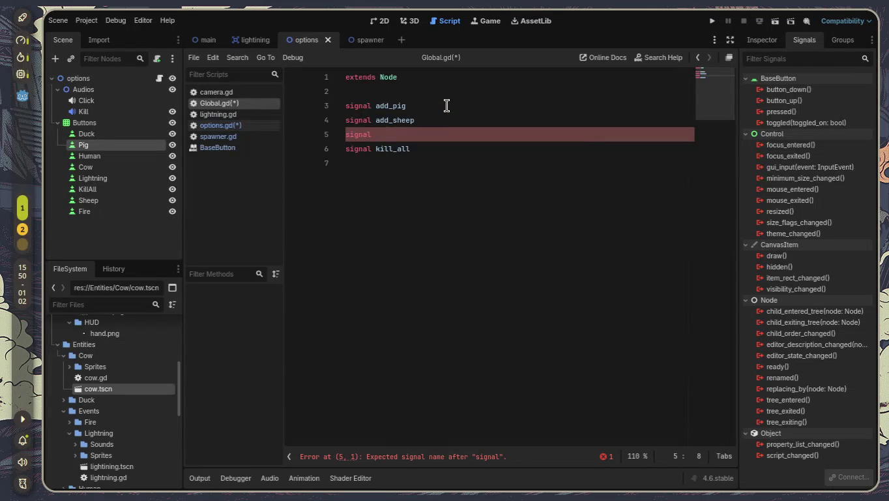
type("add_co")
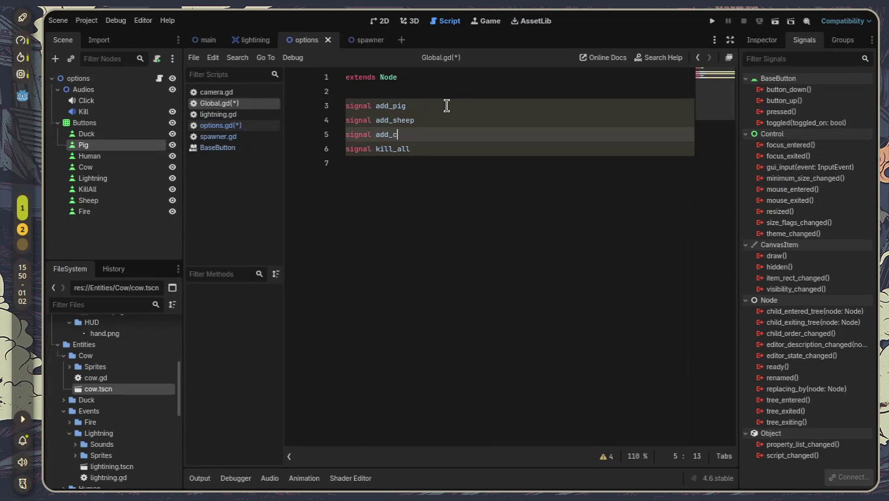
type("w")
left_click(209, 40)
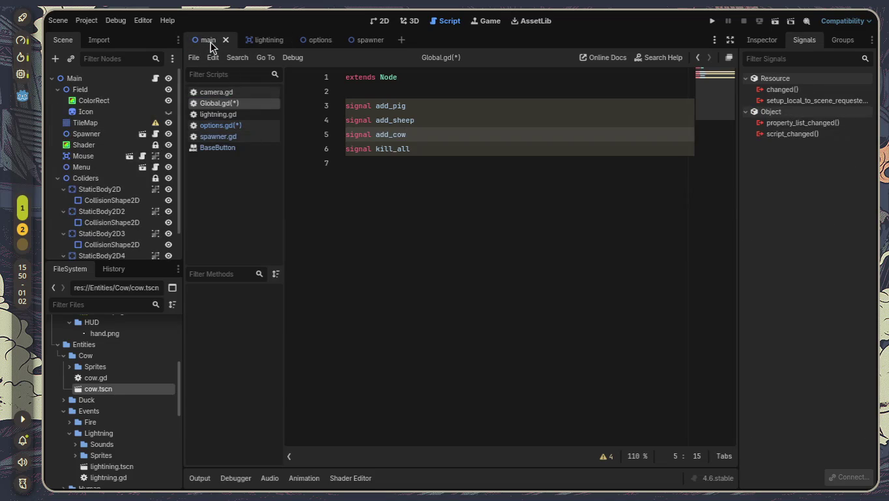
left_click(238, 114)
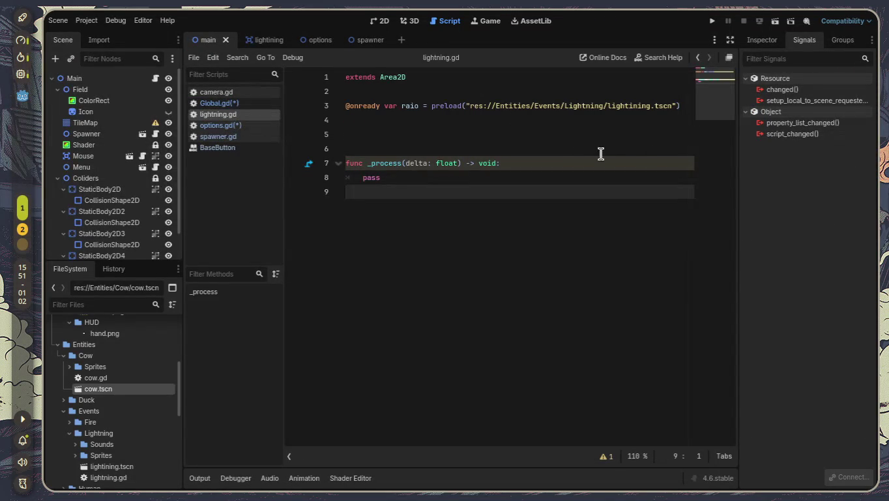
left_click(415, 148)
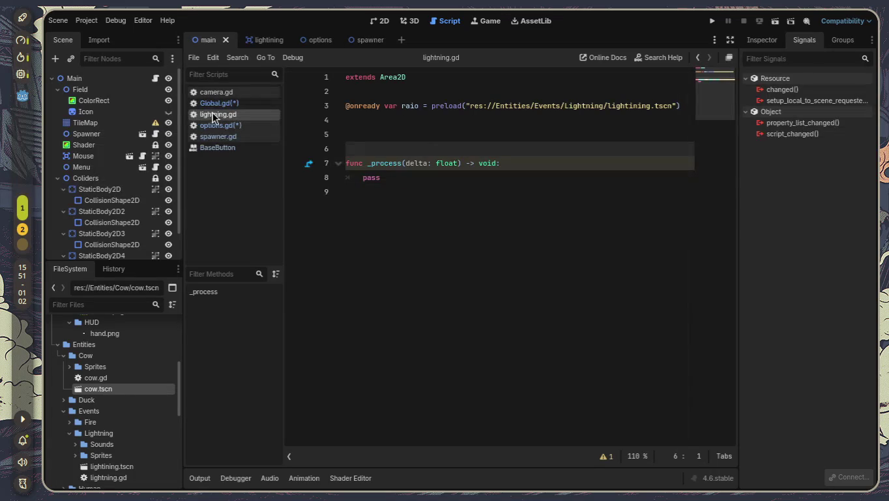
mouse_move(346, 120)
left_mouse_down()
mouse_move(338, 95)
mouse_move(347, 91)
left_mouse_up()
left_click(345, 125)
key("BackSpace")
left_click(368, 123)
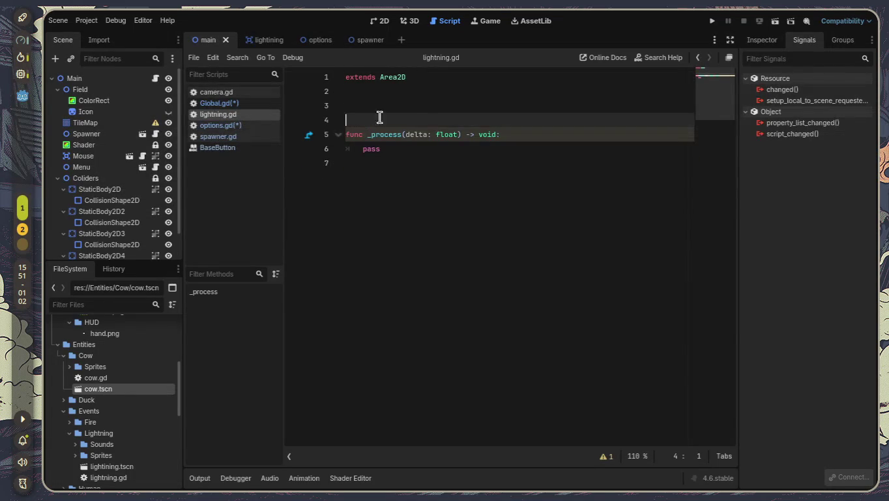
key("BackSpace")
key("BackSpace")
Save all edited scripts, then select part of options.gd's connect line
left_click(233, 94)
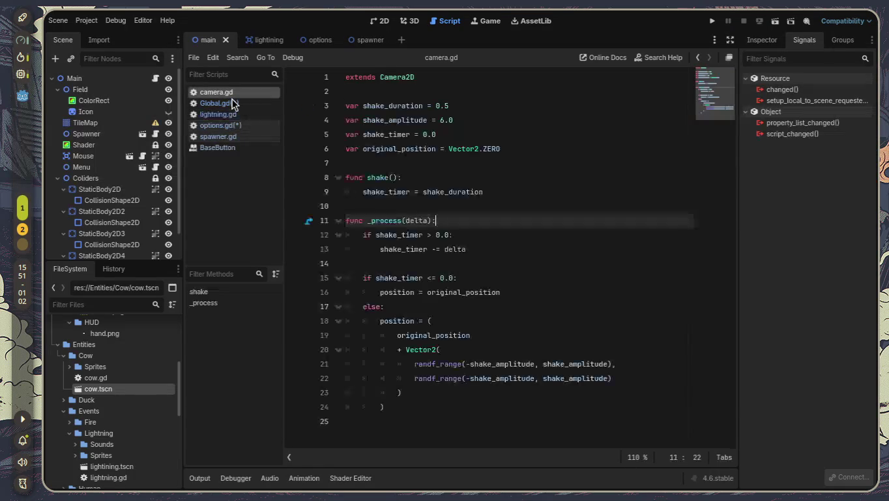
left_click(235, 103)
key("ctrl+s")
left_click(254, 113)
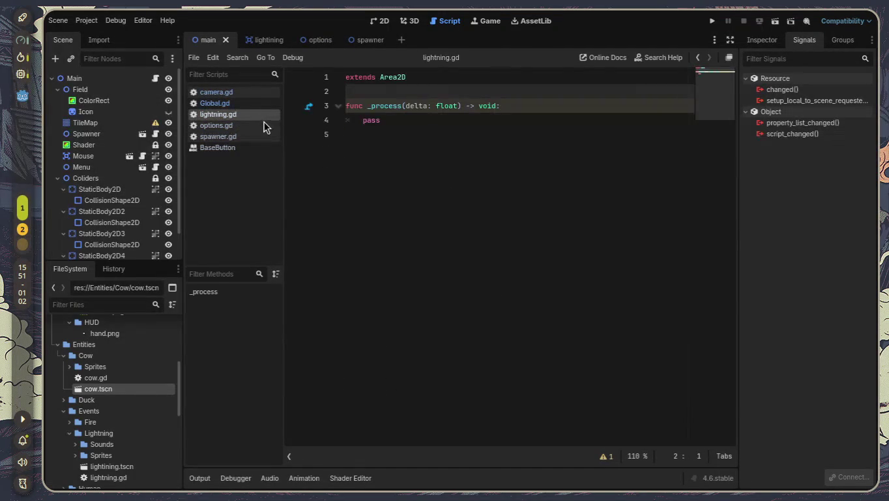
left_click(264, 122)
mouse_move(480, 177)
left_mouse_down()
mouse_move(380, 177)
mouse_move(487, 176)
left_mouse_up()
Change options.gd's _ready line to Global.add_pig.connect() via autocomplete
key("BackSpace")
key("BackSpace")
key("BackSpace")
key("BackSpace")
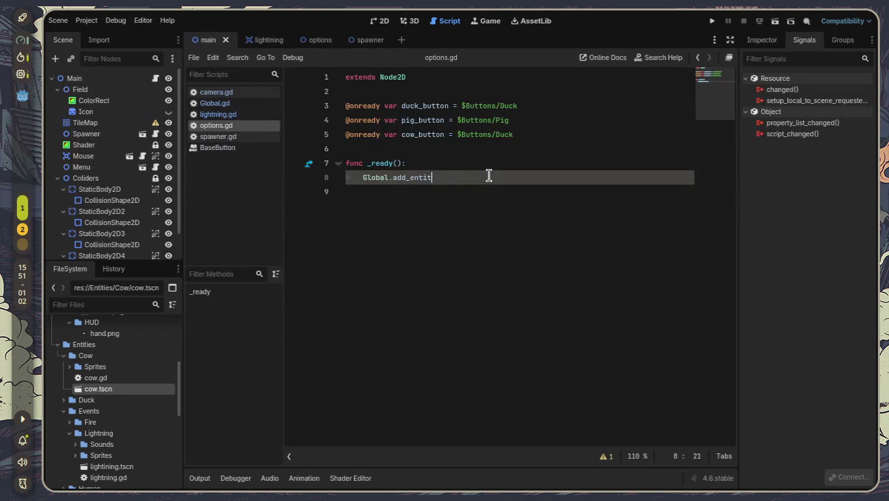
key("BackSpace")
type("add")
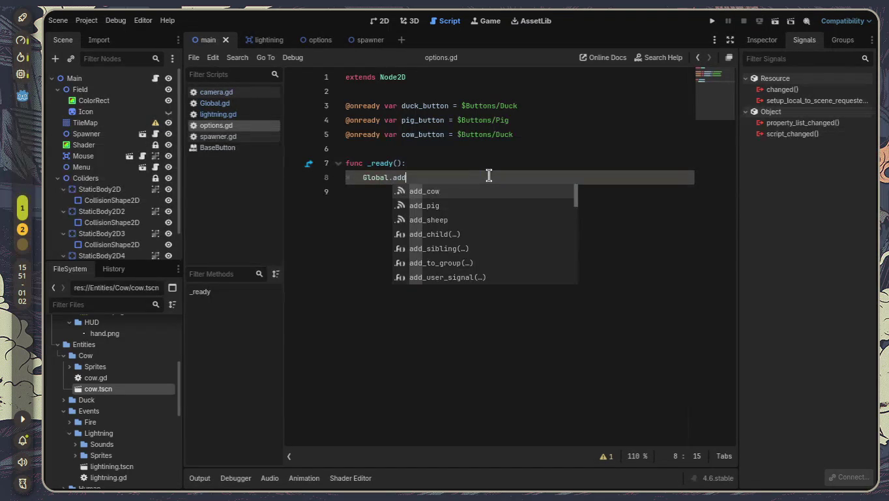
key("Down")
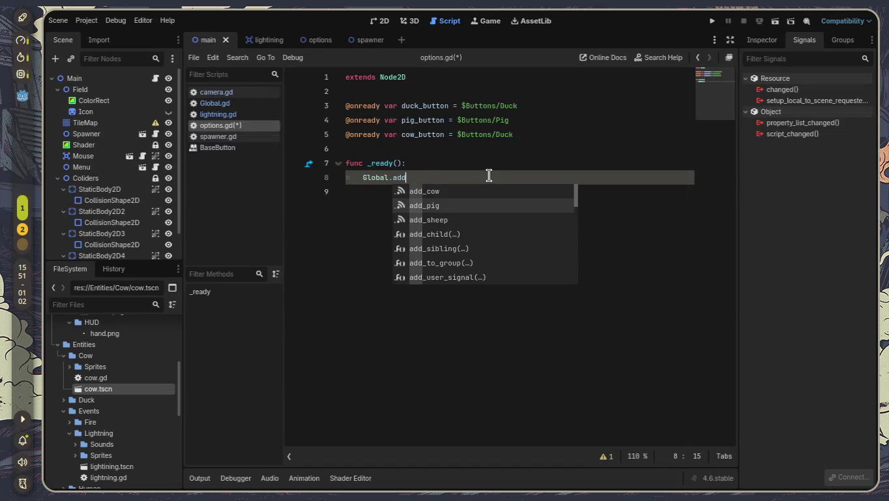
key("Return")
type(".con")
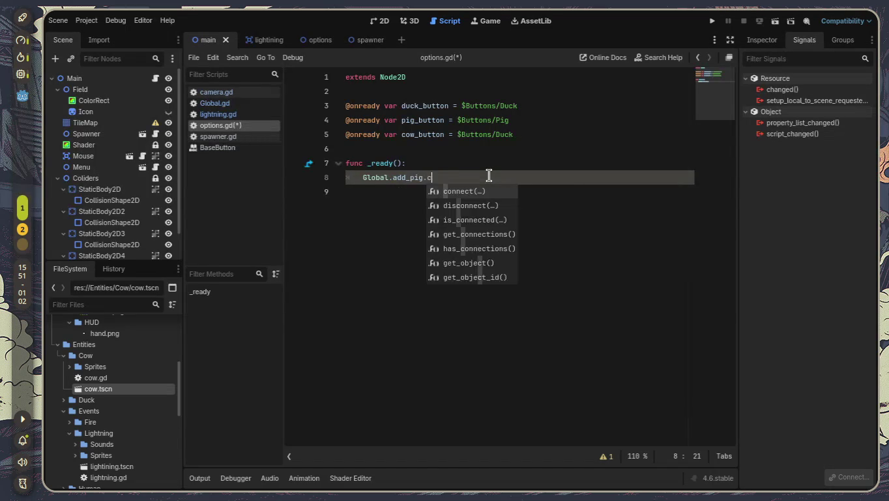
key("Return")
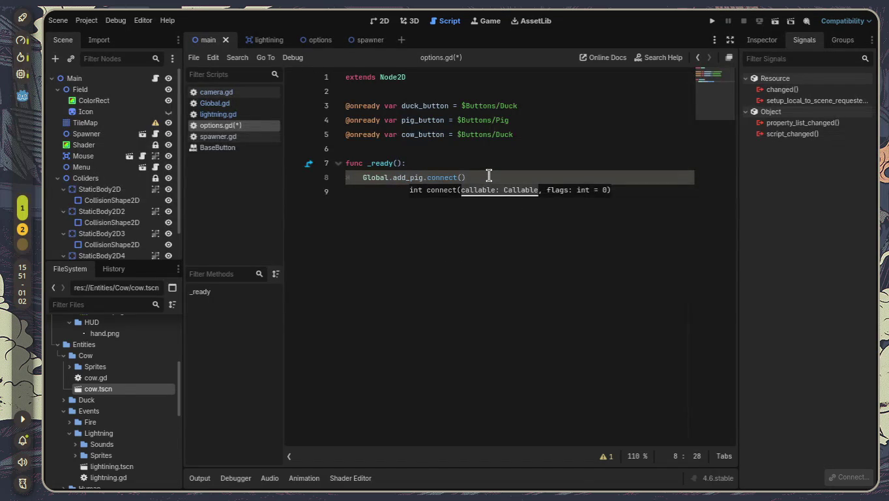
Delete the _ready function and the stray func line from options.gd
key("Return")
key("Return")
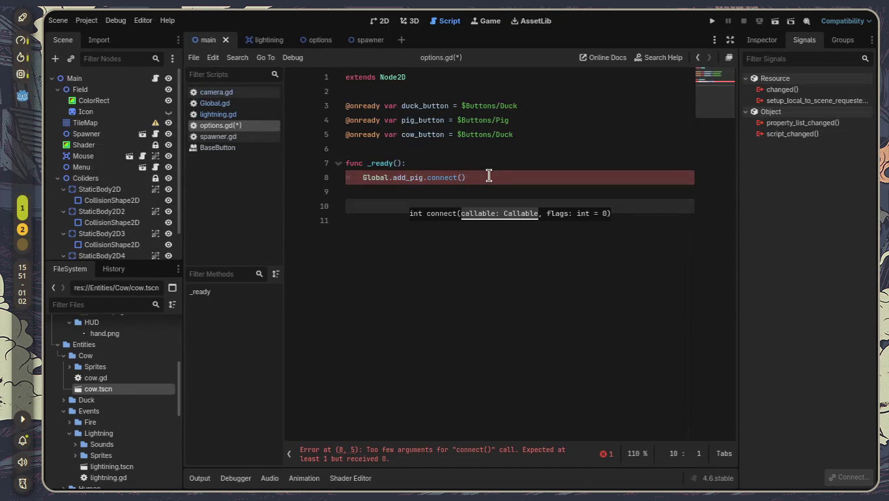
type("func ad")
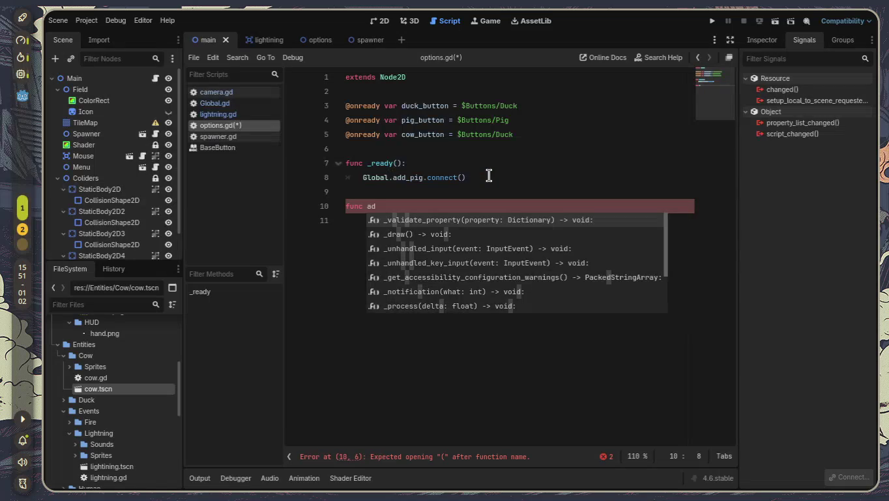
key("BackSpace")
key("BackSpace")
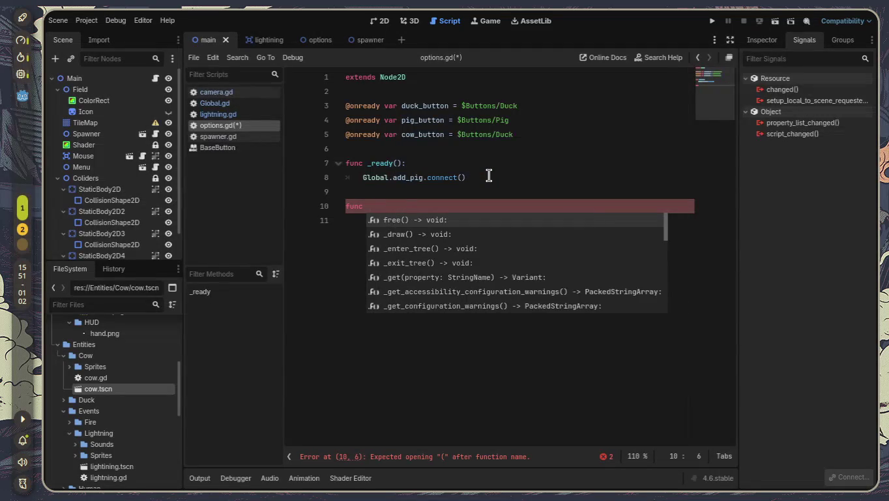
left_click(438, 190)
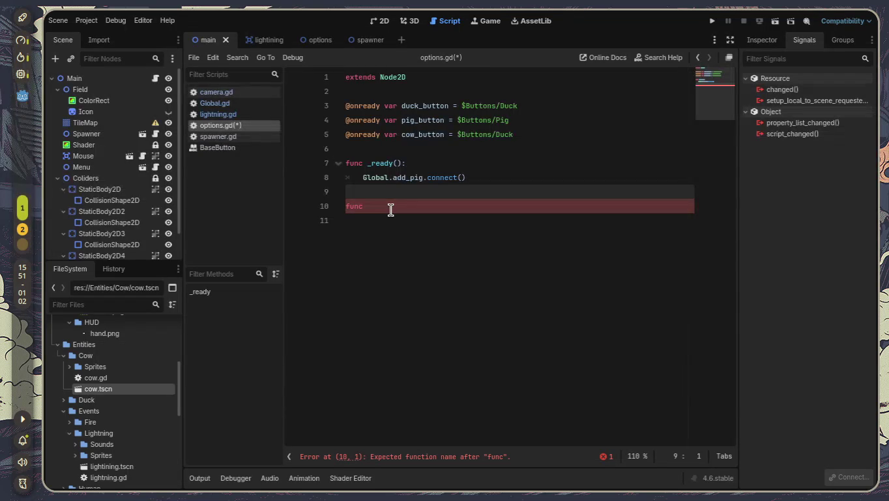
left_click(390, 209)
left_click(343, 164, "shift")
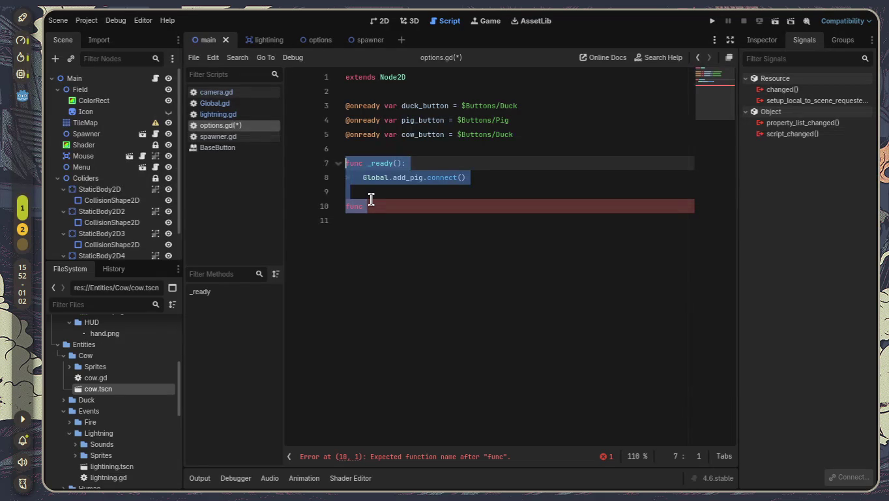
key("Delete")
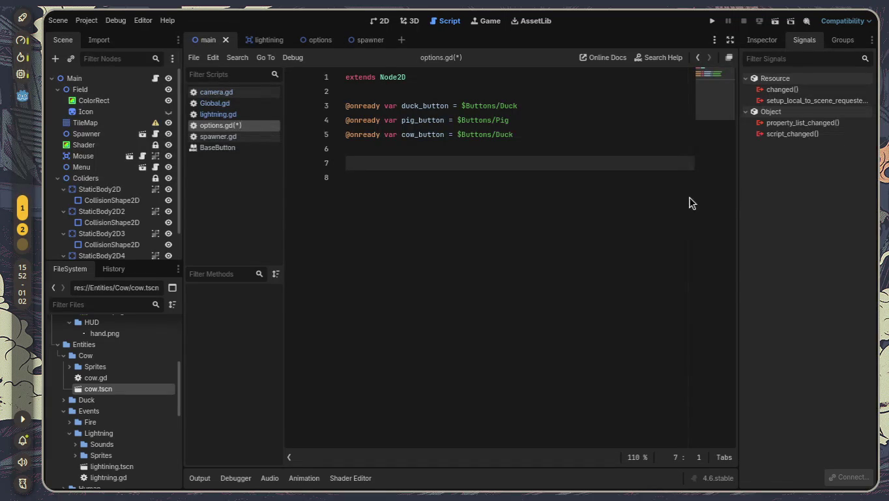
left_click_drag(359, 144, 328, 108)
key("ctrl+c")
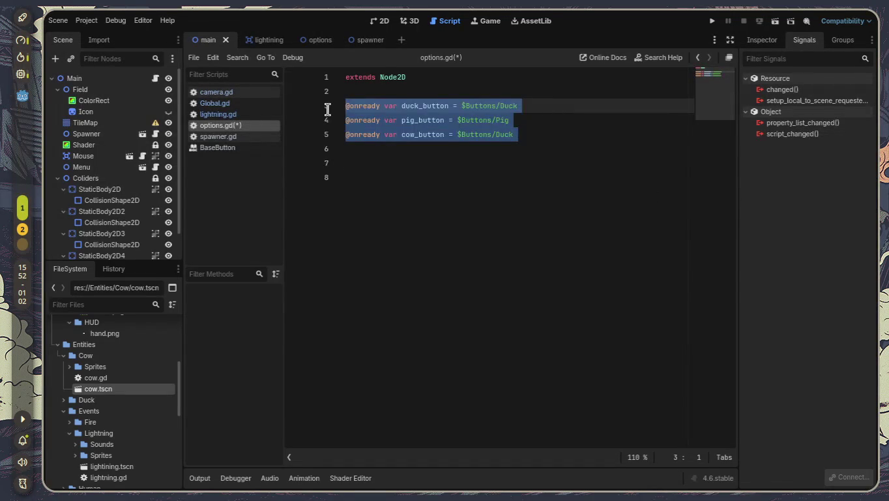
key("BackSpace")
key("ctrl+s")
left_click(244, 133)
Paste the duck, pig and cow button variables below spawner.gd's extends line
left_click(412, 164)
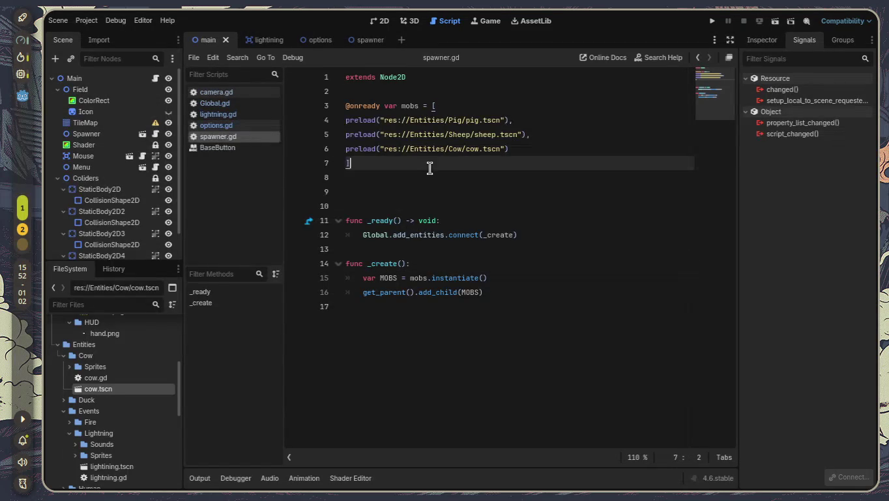
left_click(426, 86)
left_click(429, 76)
key("Return")
key("Return")
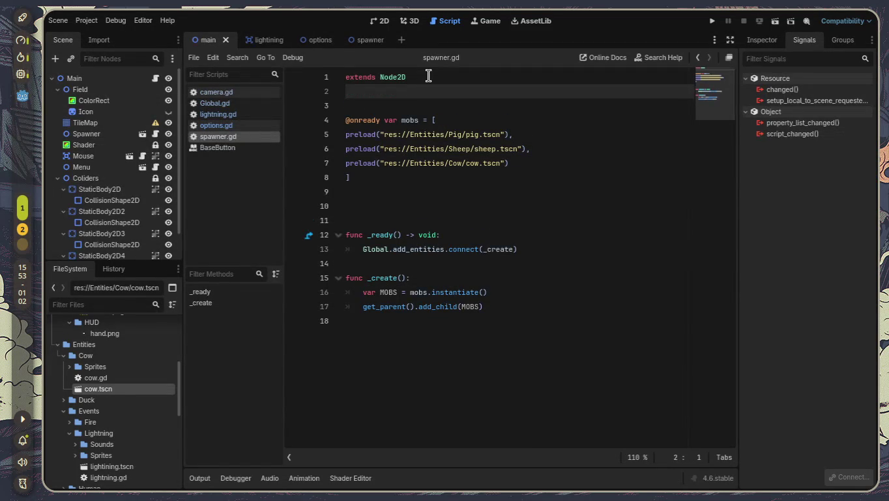
key("Up")
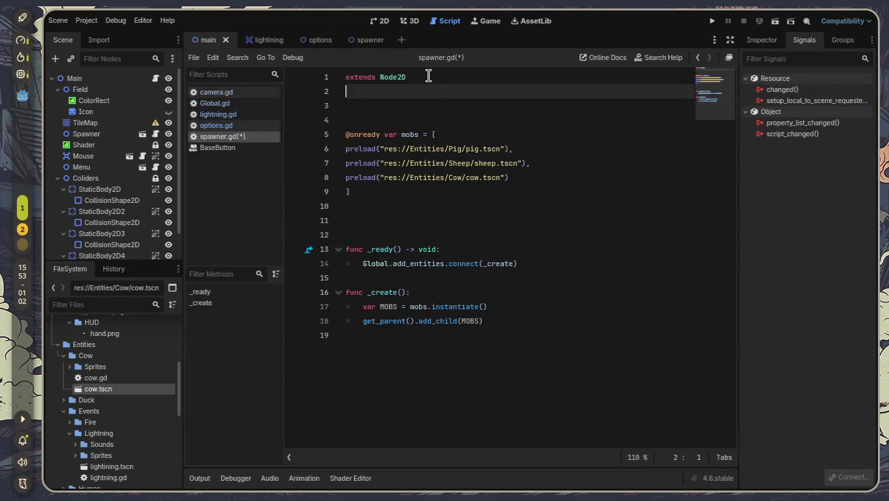
key("ctrl+v")
key("Down")
key("Down")
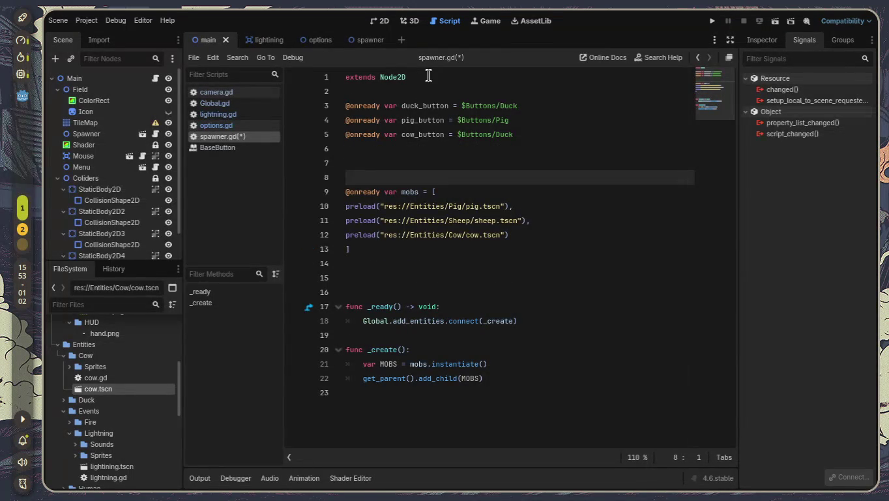
key("BackSpace")
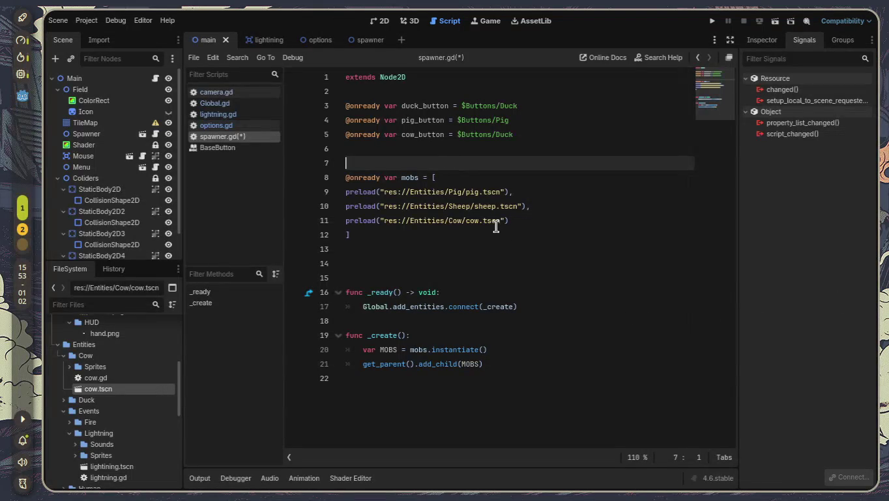
Review the add_entities connect line and the _create function ending in add_child(MOBS)
left_click_drag(383, 305, 654, 303)
left_click(513, 376)
left_click(500, 335)
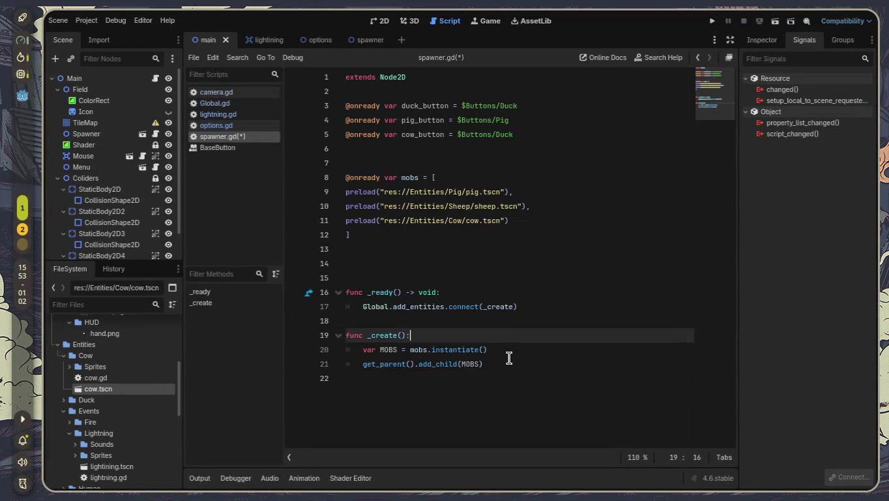
left_click(510, 363)
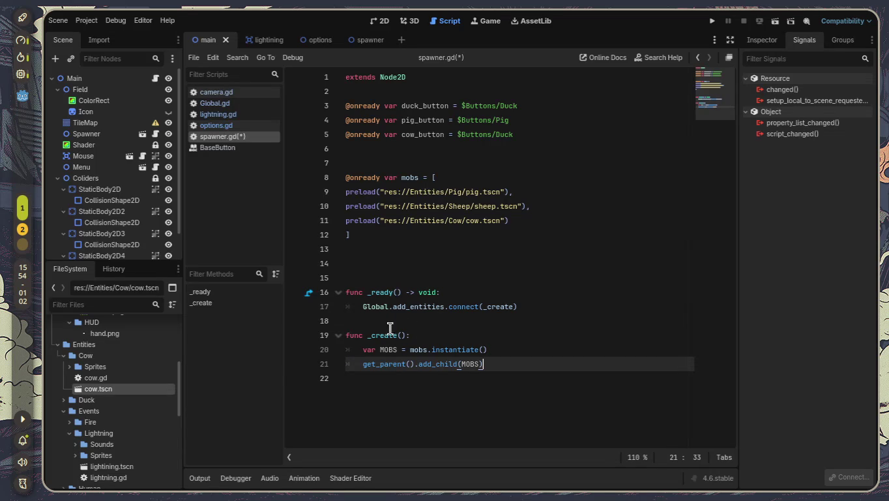
Delete the extra blank lines above _ready in spawner.gd
left_click(458, 272)
key("BackSpace")
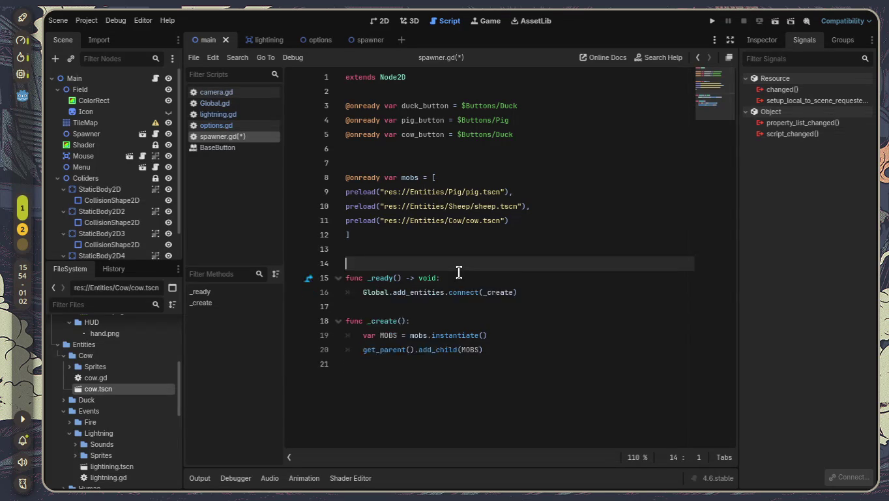
key("BackSpace")
key("Down")
key("Down")
key("Down")
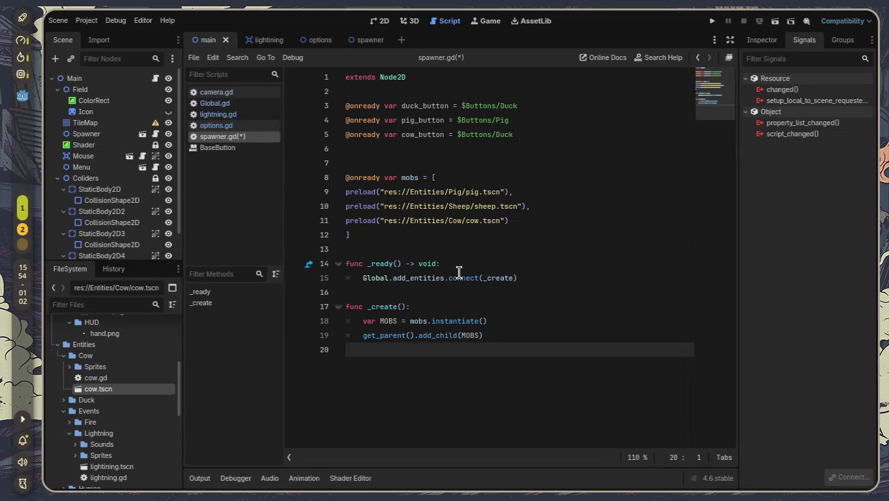
Clear the _create function's body and rename it _create_pig
mouse_move(508, 345)
left_mouse_down()
mouse_move(337, 321)
mouse_move(366, 320)
left_mouse_up()
key("BackSpace")
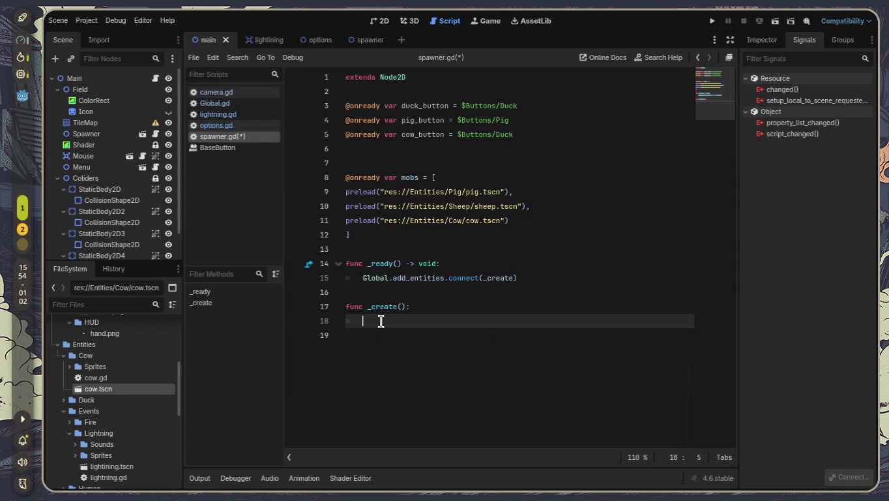
key("Up")
key("Right")
key("Right")
key("Right")
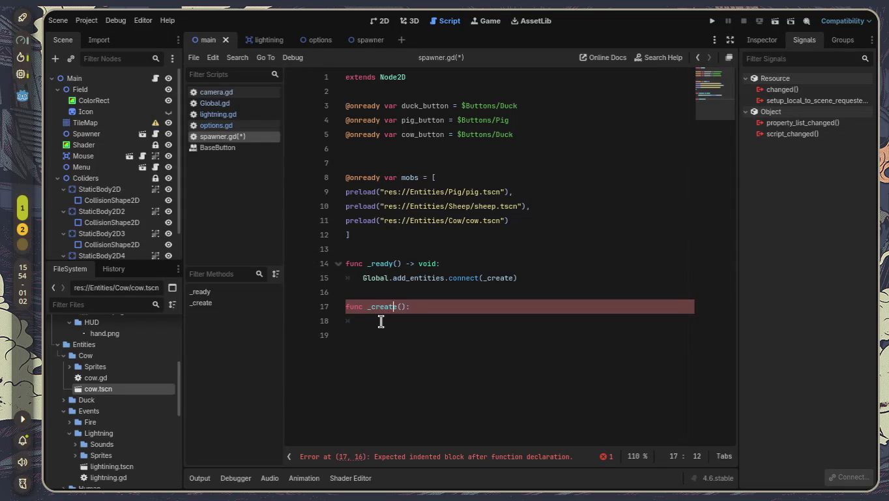
type("_pig")
key("Right")
key("Down")
Begin _create_pig's body with a 'var MOBS = mob' assignment
type("var ")
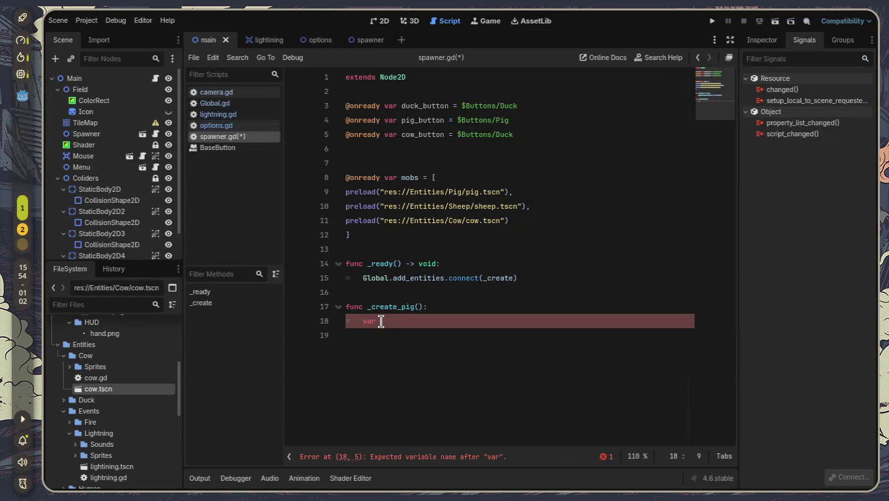
type("nod")
key("BackSpace")
type("bs.")
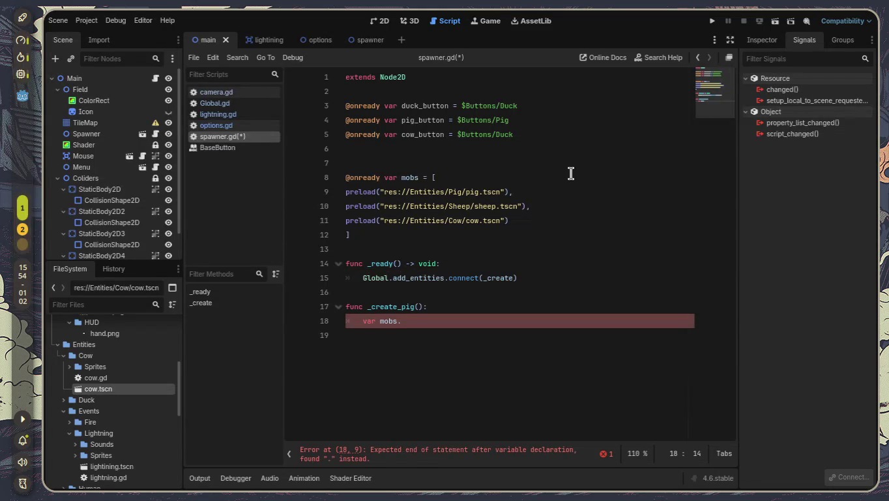
key("BackSpace")
key("BackSpace")
key("BackSpace")
type("MOB")
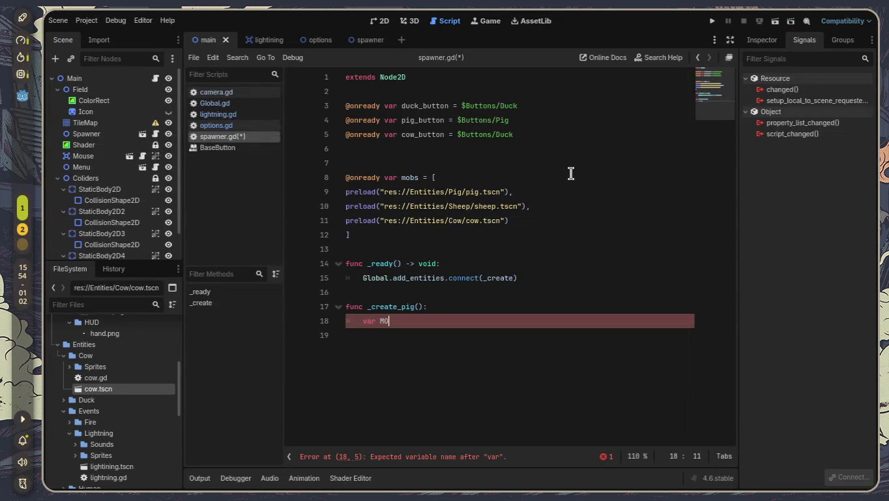
type("S")
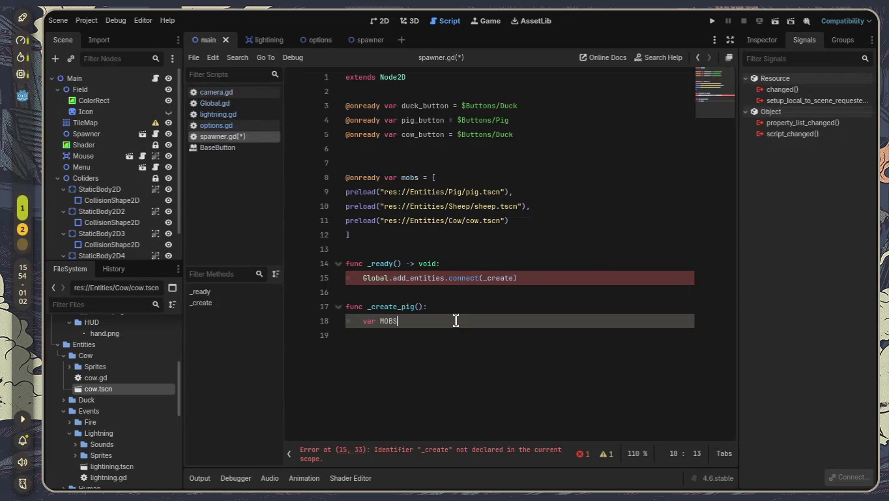
type(" = M")
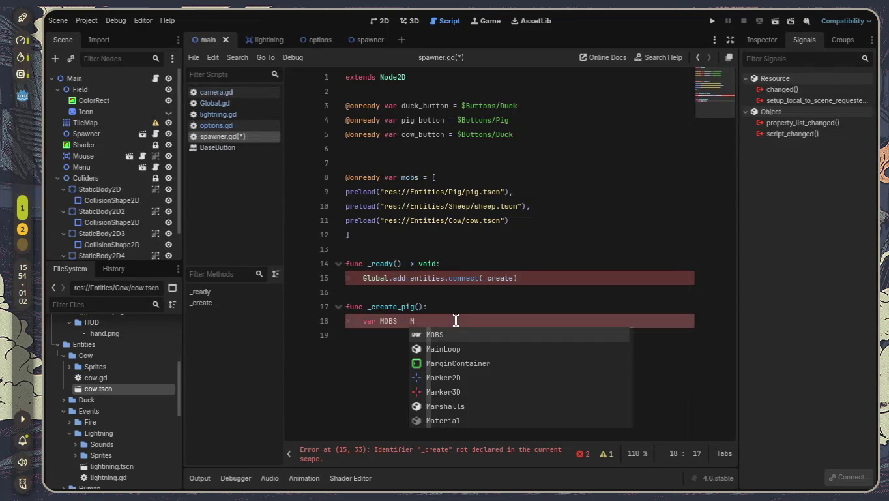
key("BackSpace")
type("mo")
key("Return")
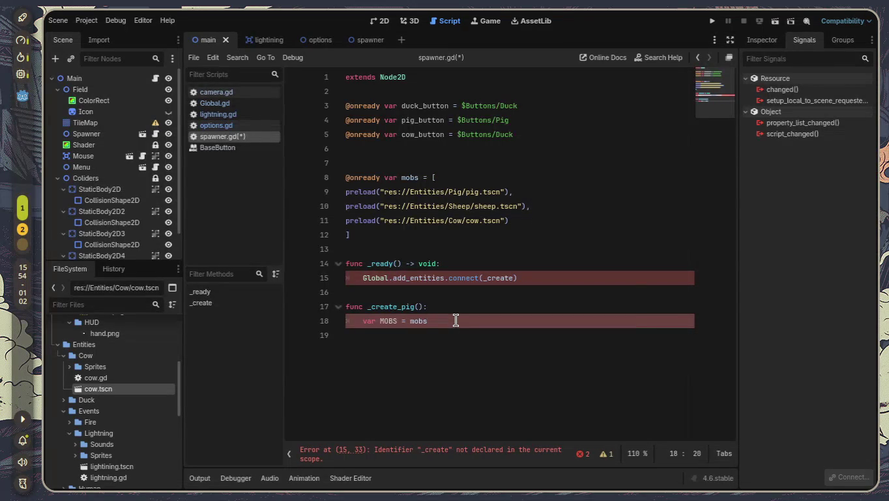
type(".inst")
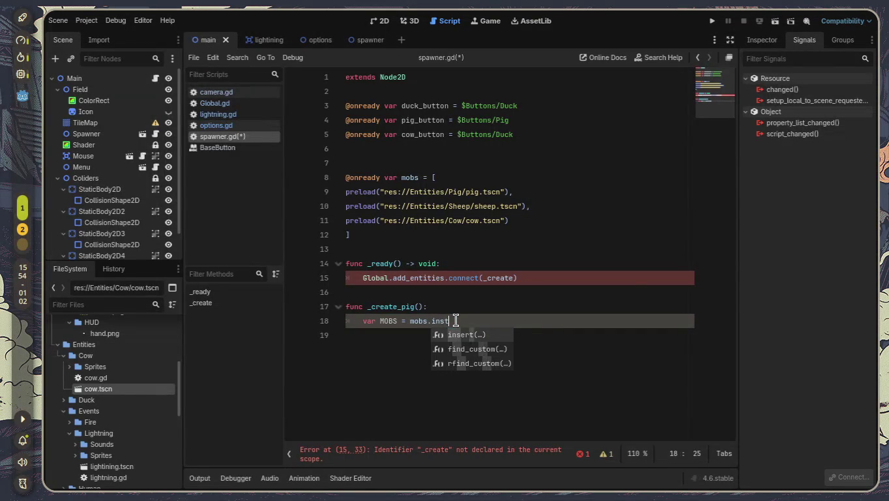
key("Escape")
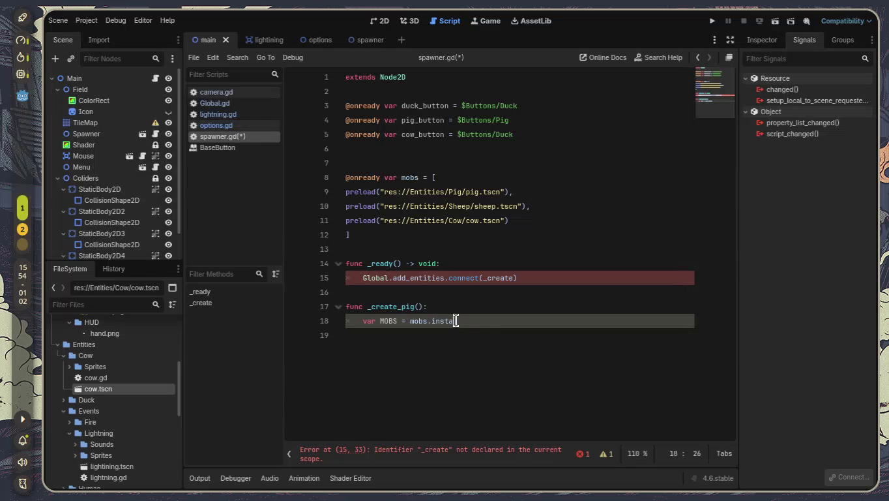
key("BackSpace")
key("BackSpace")
key("BackSpace")
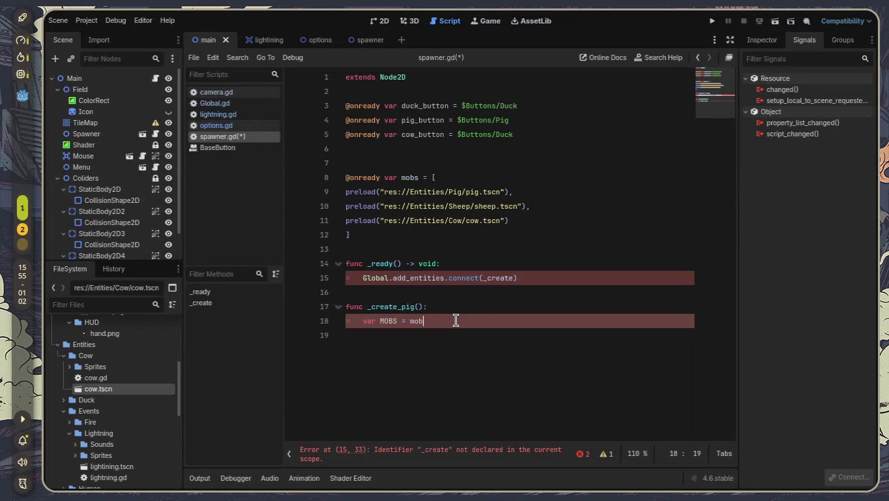
key("ctrl+a")
left_click(671, 334)
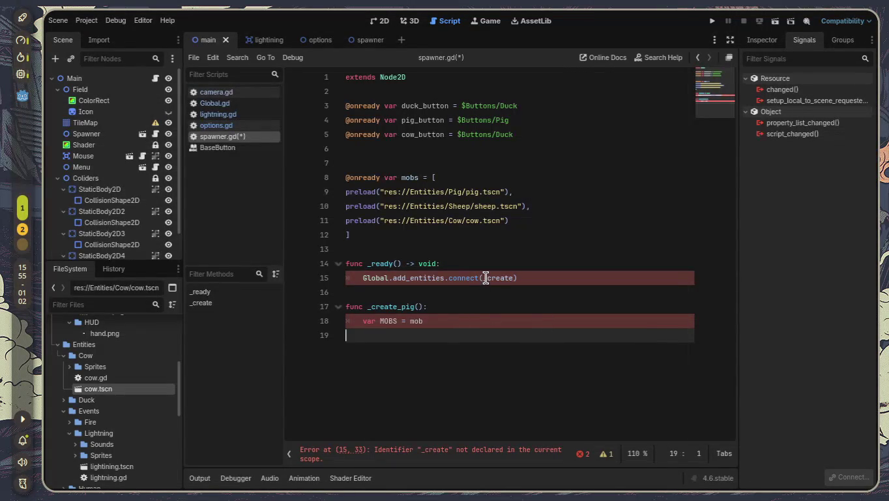
Point the connect() call at _create_pig and complete the assignment as var MOBS = mobs
left_click(514, 278)
type("_pig")
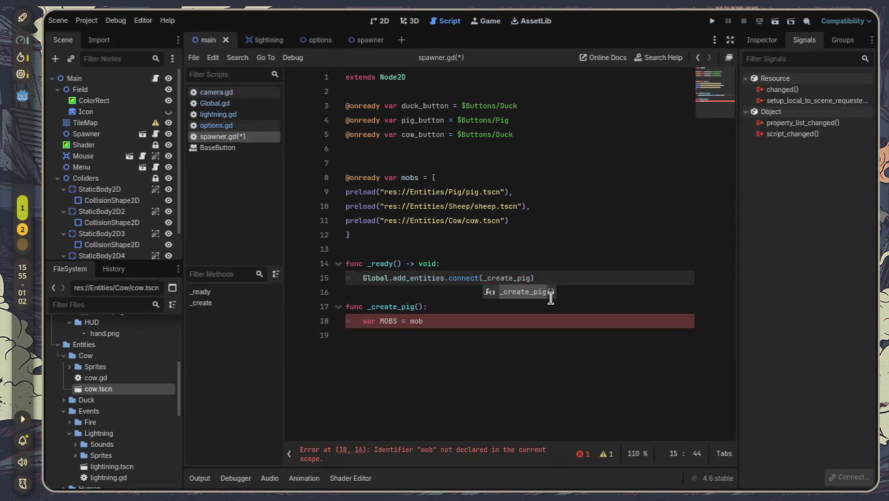
key("Escape")
key("Delete")
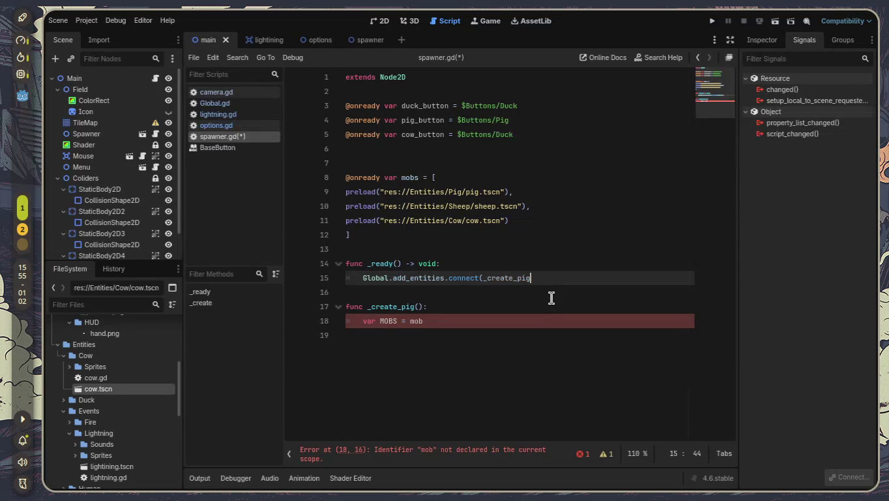
type(")")
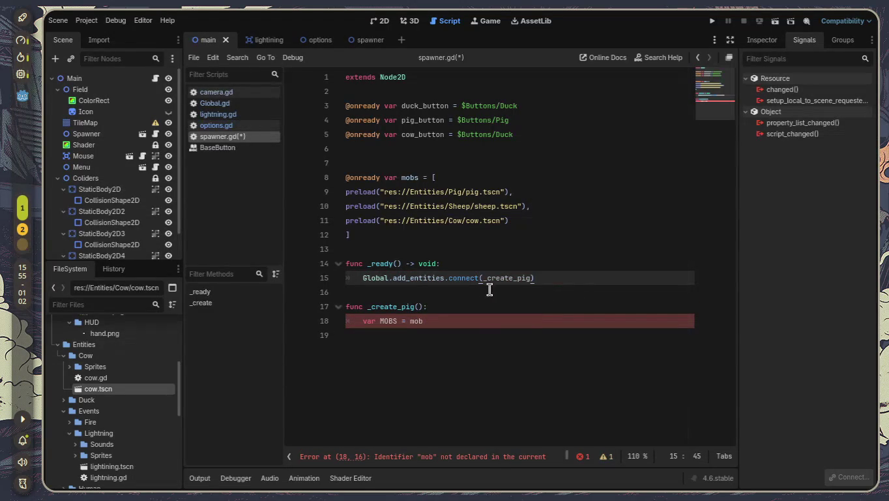
left_click(463, 320)
type("s")
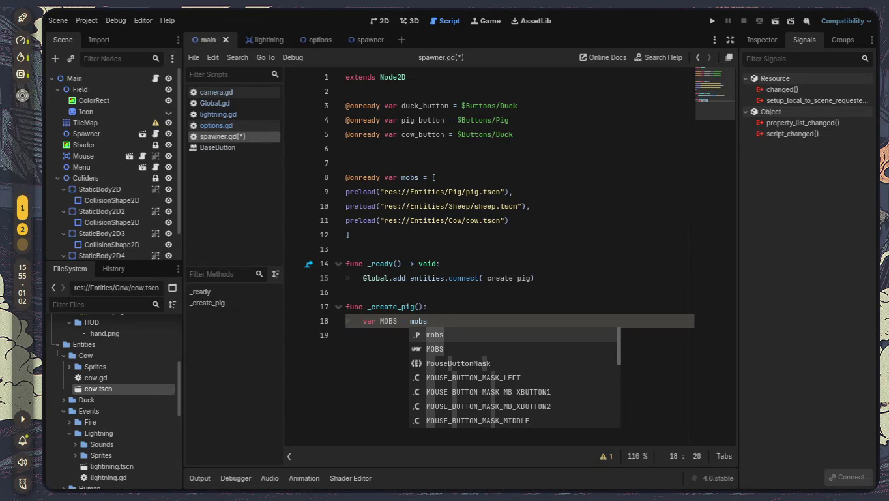
left_click(620, 323)
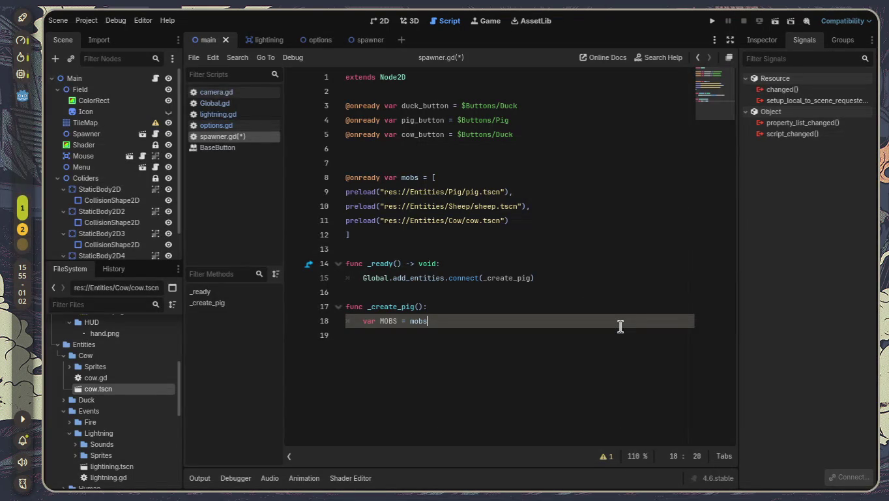
Append .instanteate(0) to the MOBS assignment on line 18
type(".ins")
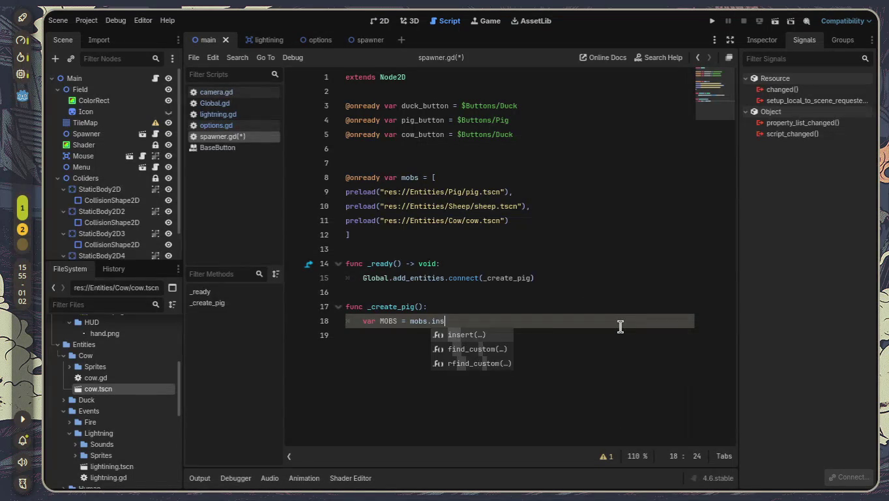
type("tanteate")
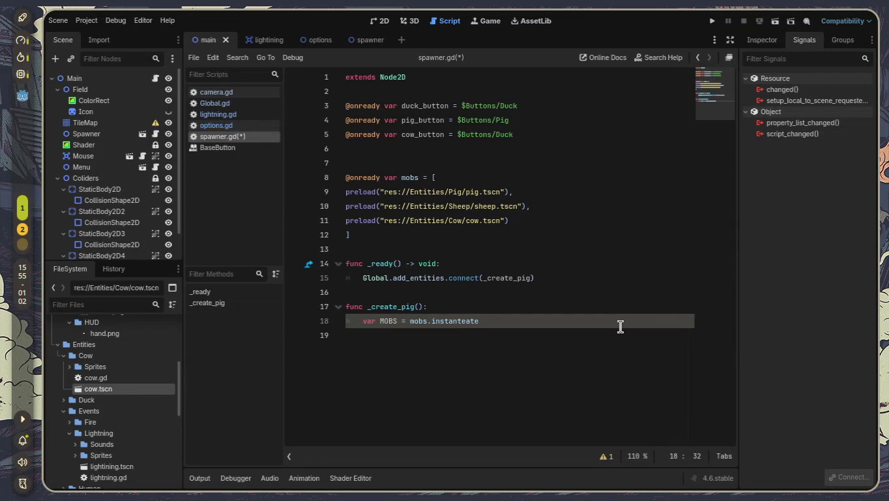
key("Left")
key("Left")
key("Left")
key("BackSpace")
type("e")
key("End")
type("(")
type("0")
key("End")
Add a new line in _create_pig calling get_parent()
key("Return")
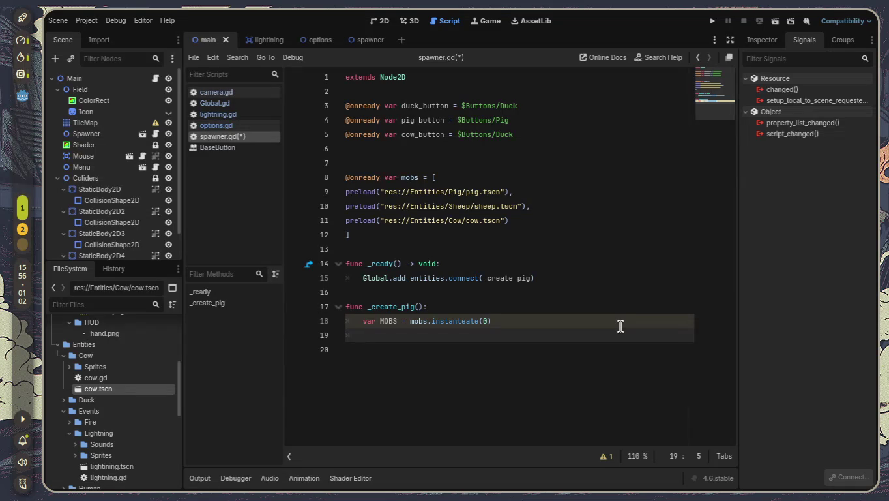
type("get")
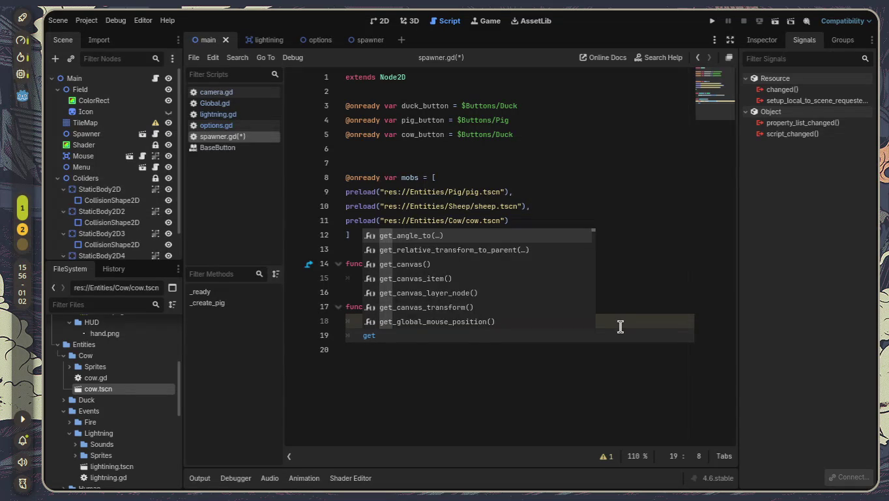
type("_pa")
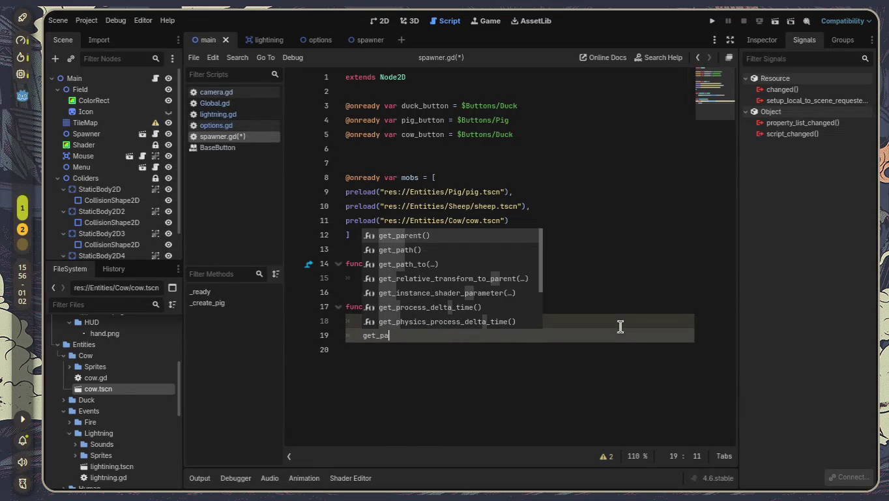
type("te")
key("BackSpace")
key("BackSpace")
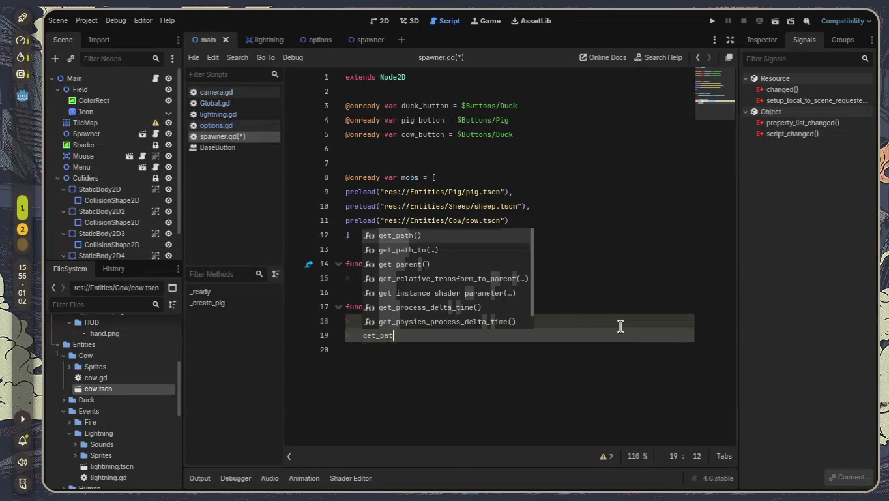
type("rte")
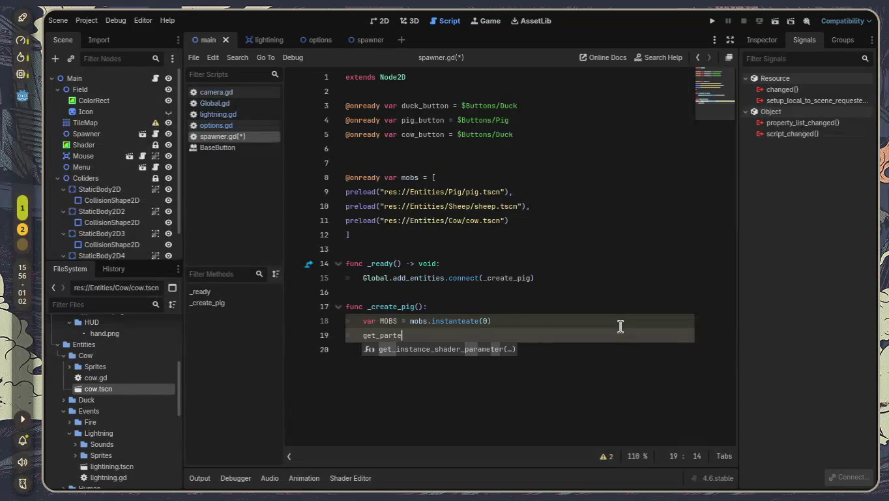
key("BackSpace")
key("BackSpace")
key("Return")
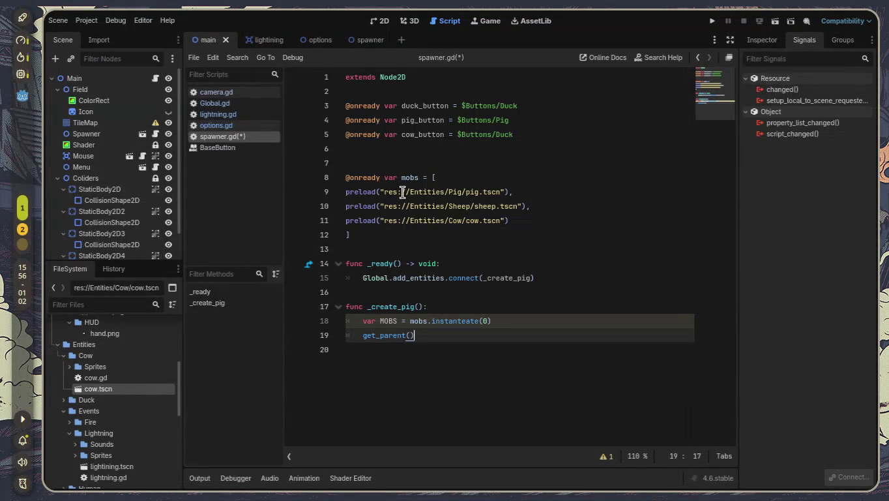
Finish the line as get_parent().add_child(mobs) after reviewing the pig, sheep and cow preloads
left_click(350, 192)
mouse_move(350, 193)
left_mouse_down()
mouse_move(550, 192)
mouse_move(513, 192)
left_mouse_up()
left_click_drag(347, 207, 533, 207)
left_click_drag(347, 219, 533, 221)
left_click(529, 338)
type(".ad")
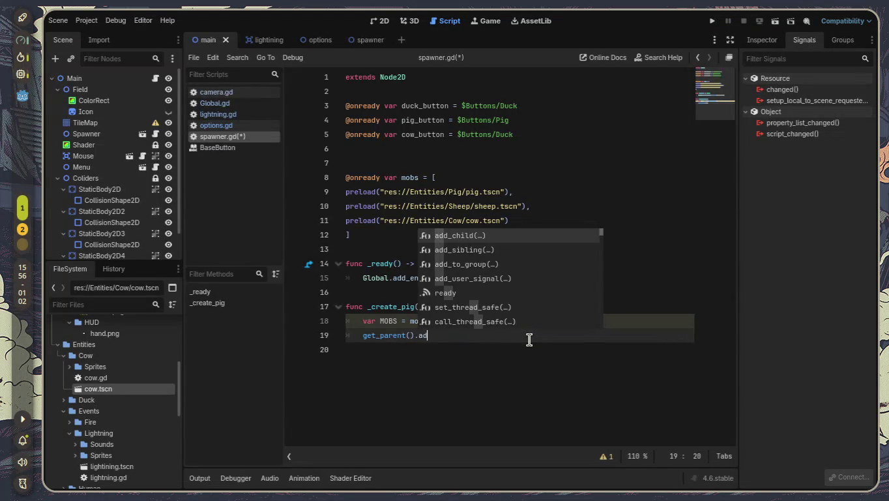
key("Return")
type("mobs")
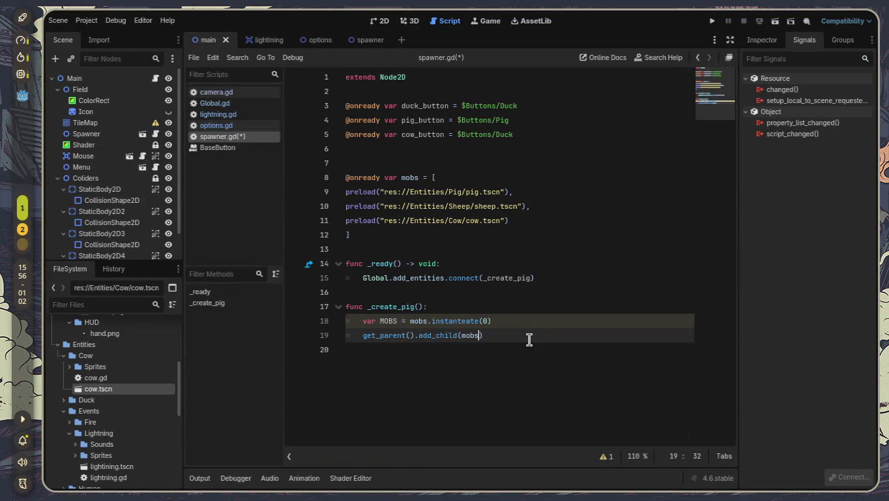
type(")")
key("Return")
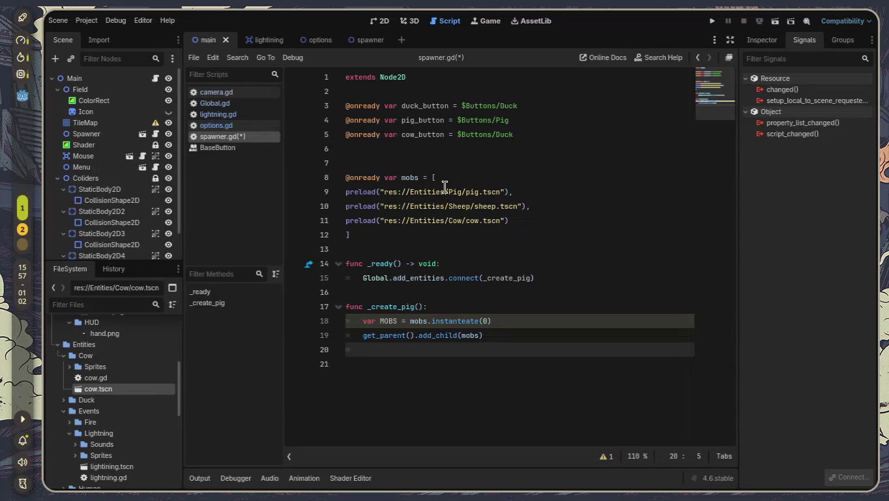
left_click(470, 336)
Change the add_child argument from mobs to MOBS
double_click(471, 335)
type("MOBS")
key("End")
key("Return")
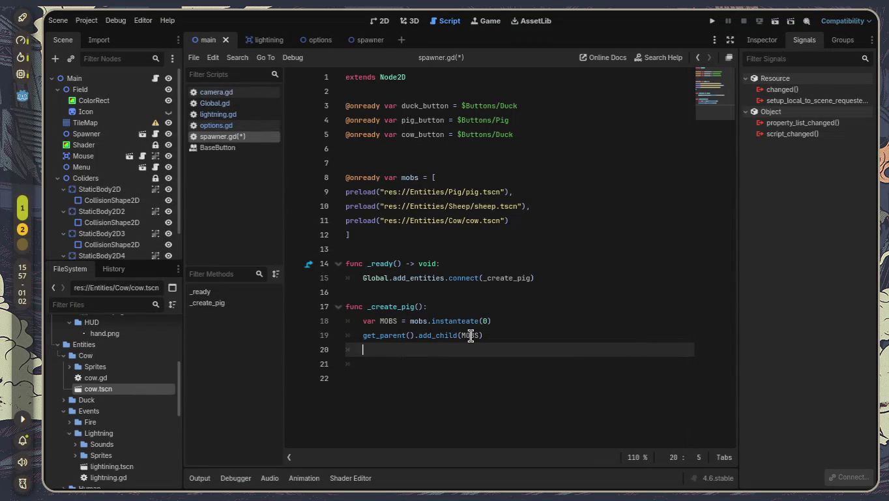
Start line 20 as MOBS.position = Vector2(randi(1,)) using autocomplete
type("MOBS")
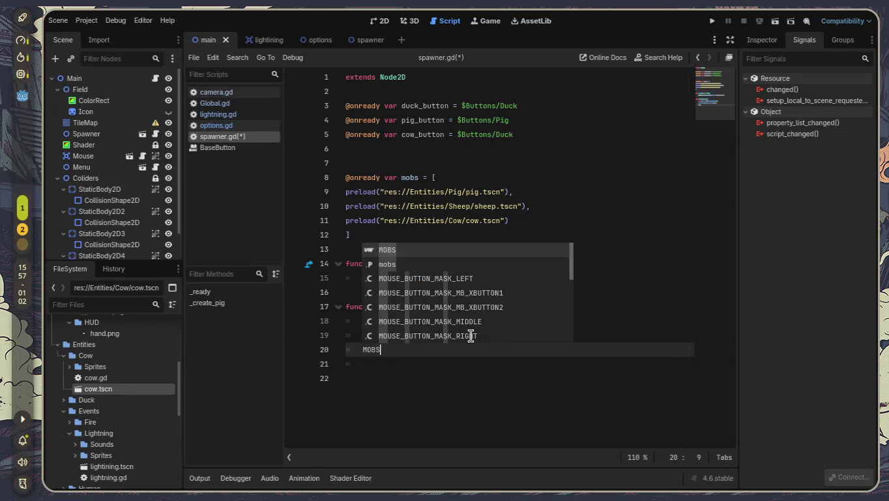
type(".pos")
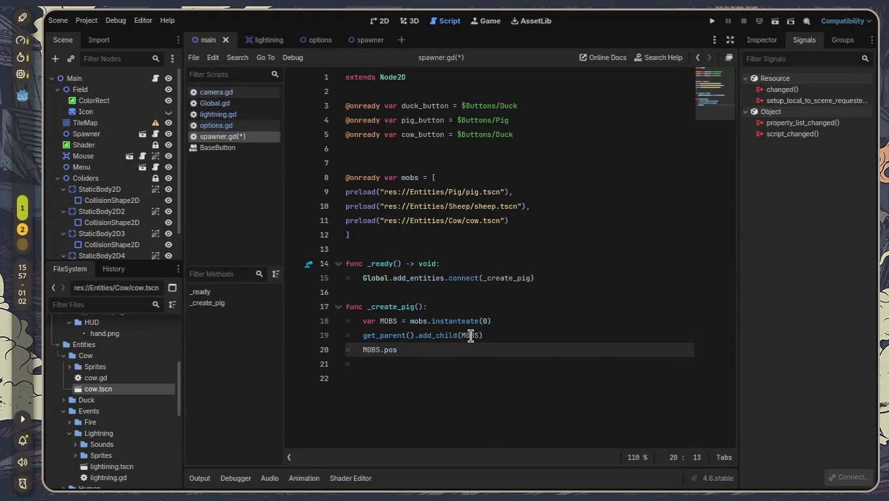
type("ition")
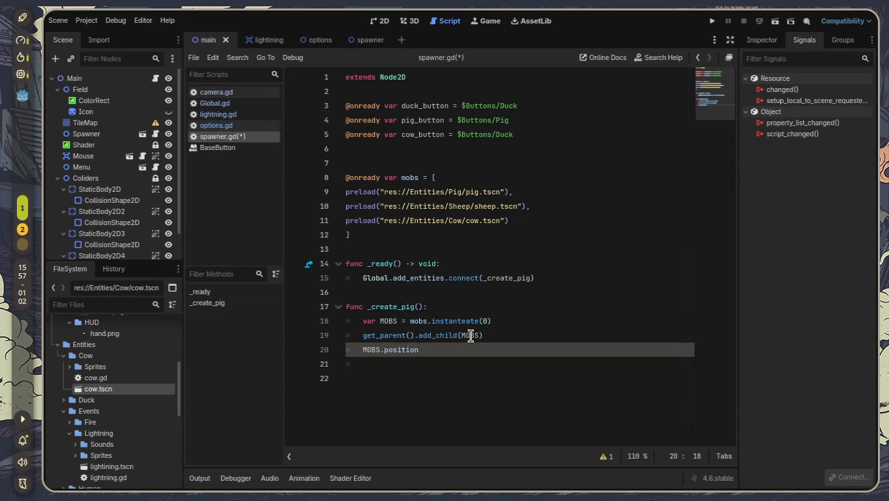
type(" = ")
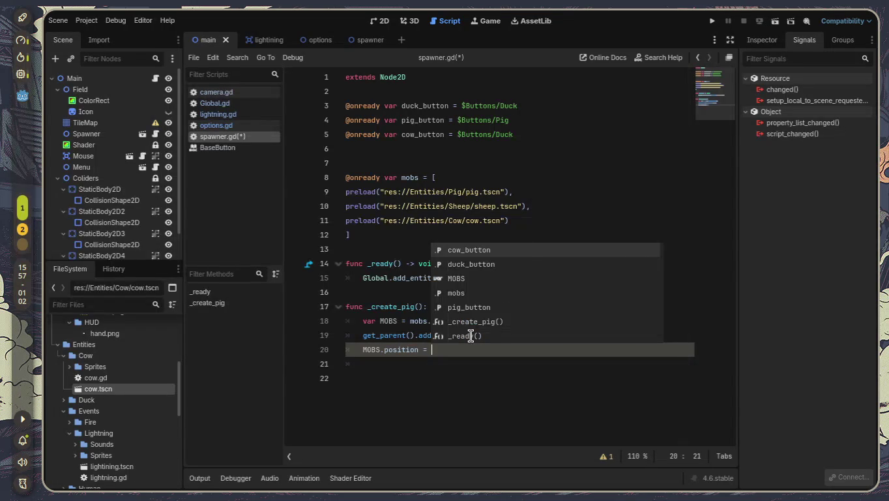
type("ve")
key("Return")
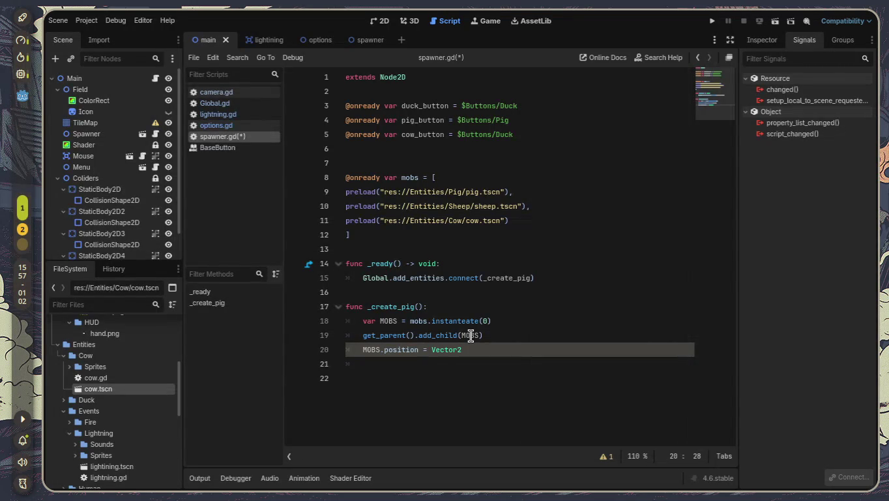
type("(")
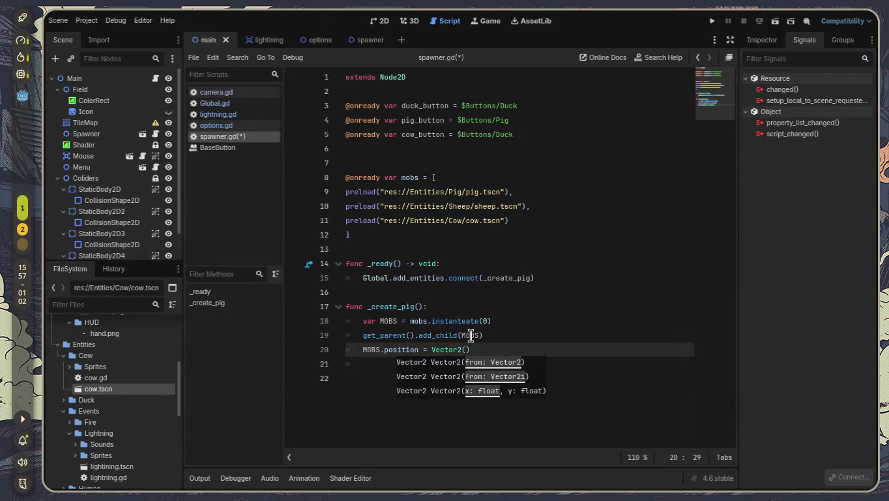
type("ren")
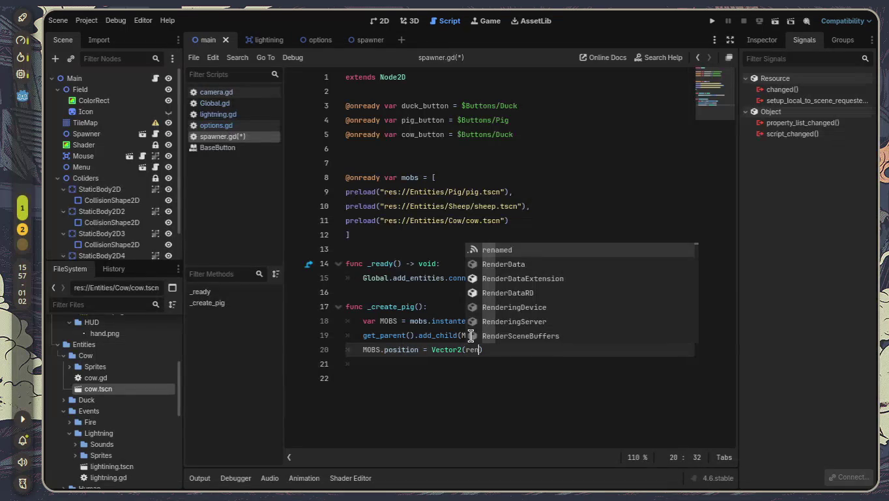
key("BackSpace")
key("BackSpace")
type("an")
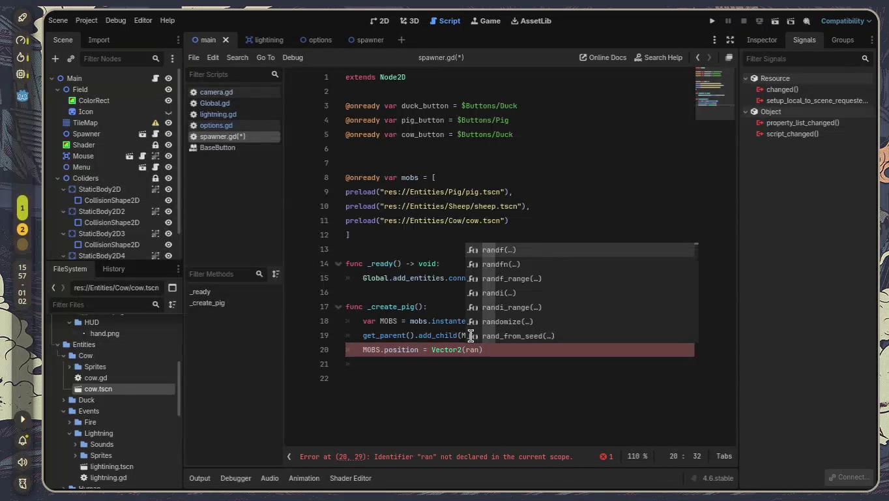
key("Down")
key("Down")
key("Down")
key("Return")
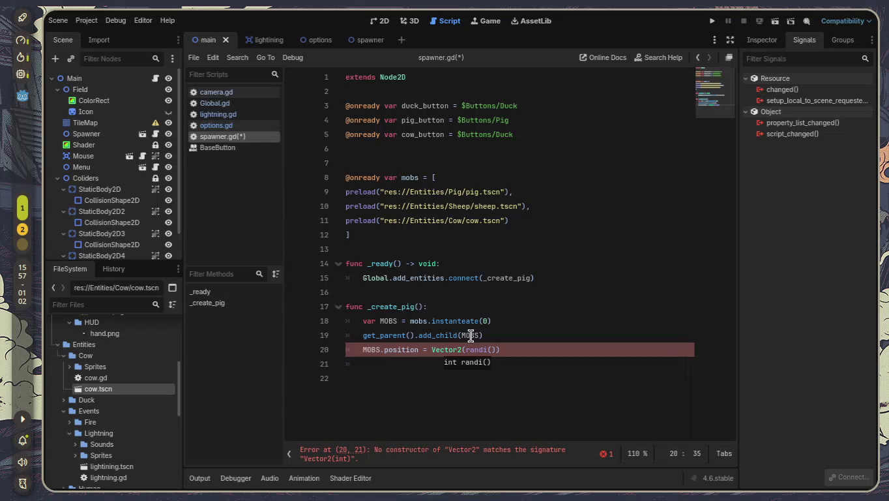
type("1,")
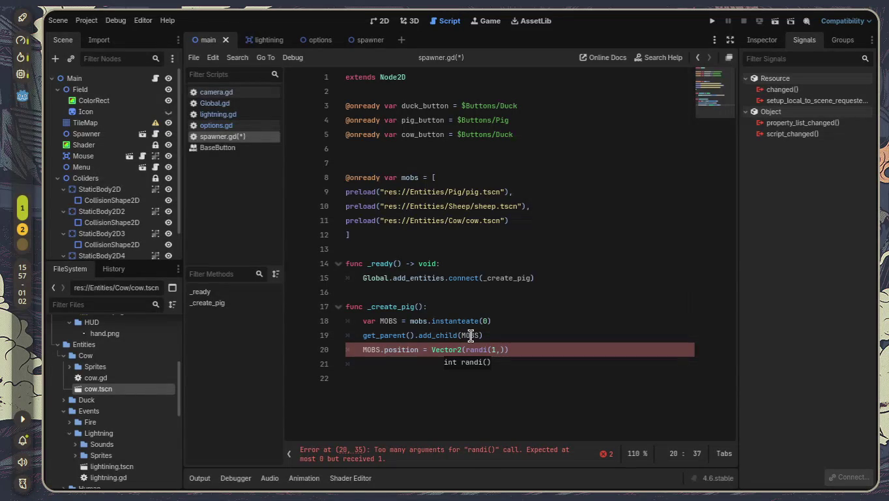
left_click(381, 20)
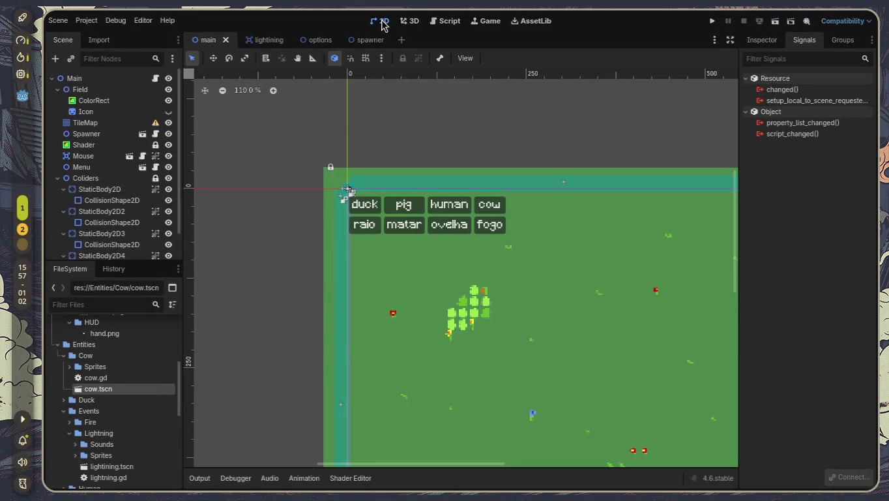
Zoom the main scene's 2D viewport in and out to inspect the field's extents
scroll(535, 249, "down", 3)
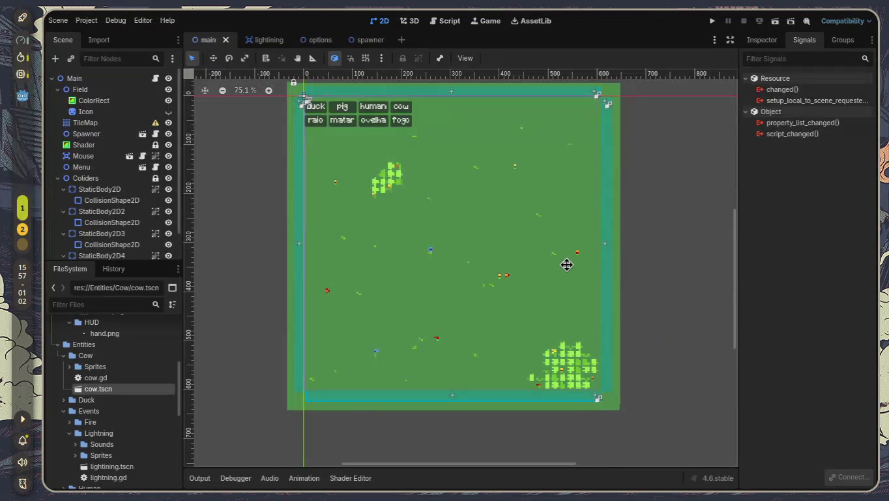
scroll(354, 406, "up", 5)
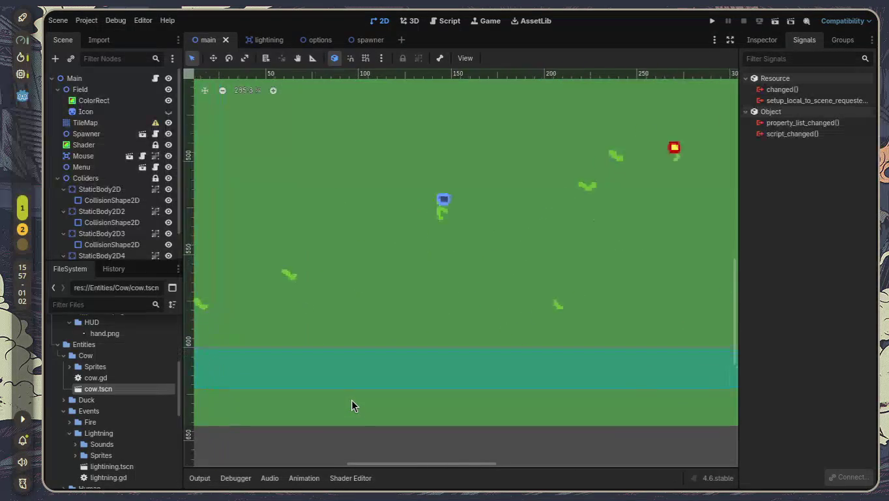
scroll(557, 363, "up", 4)
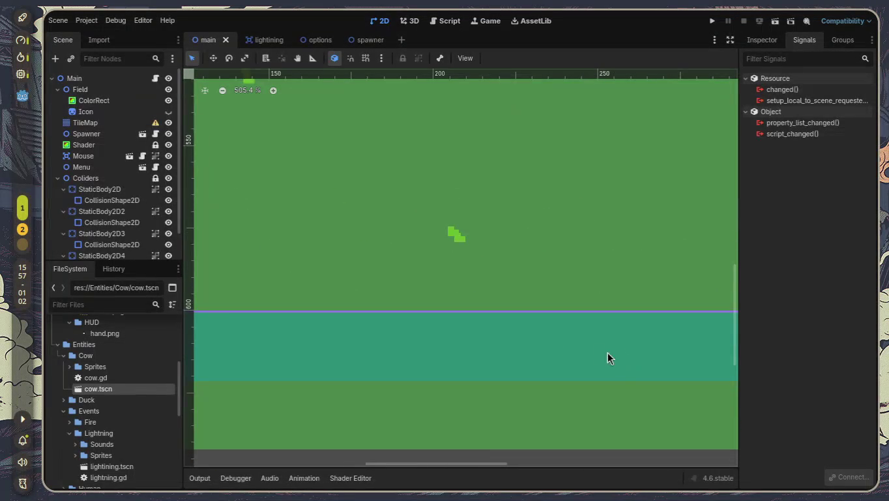
scroll(536, 285, "down", 12)
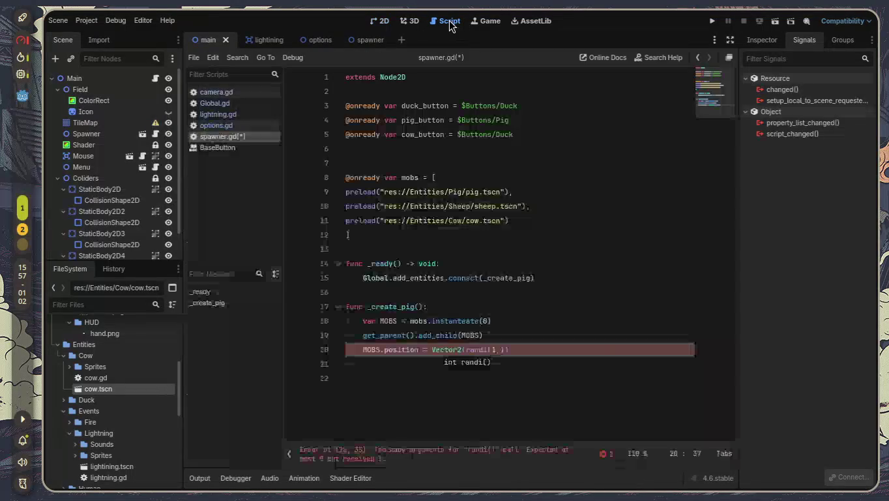
Extend line 20 with 400 and a second Vector2(randi(1, 400)) value
left_click(450, 20)
type("400")
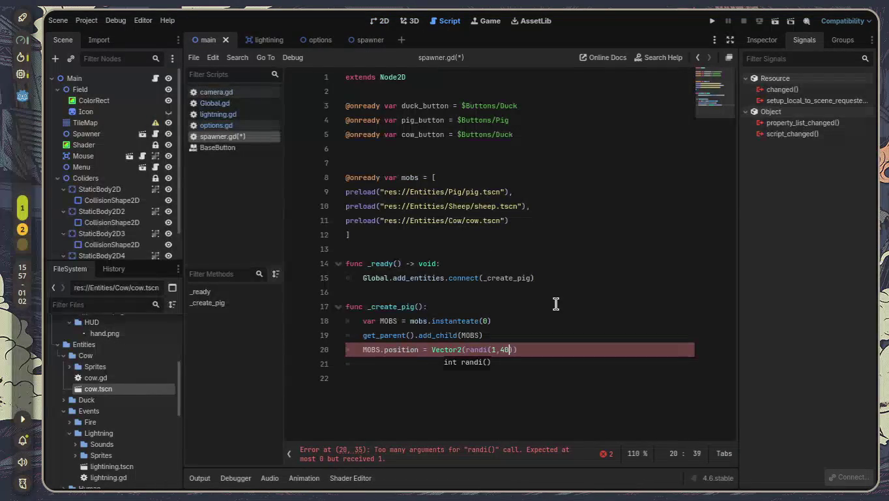
key("Left")
key("Left")
key("Left")
key("Right")
key("Right")
key("Right")
type(", ve")
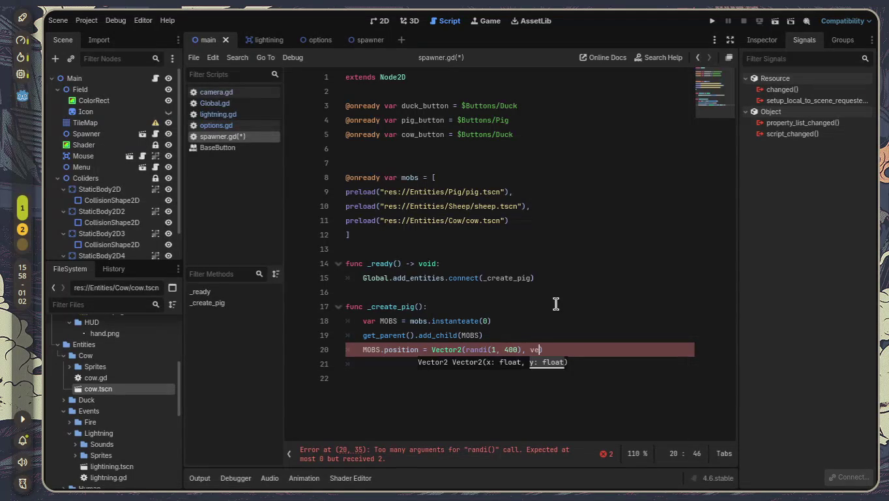
key("Return")
type("(ran")
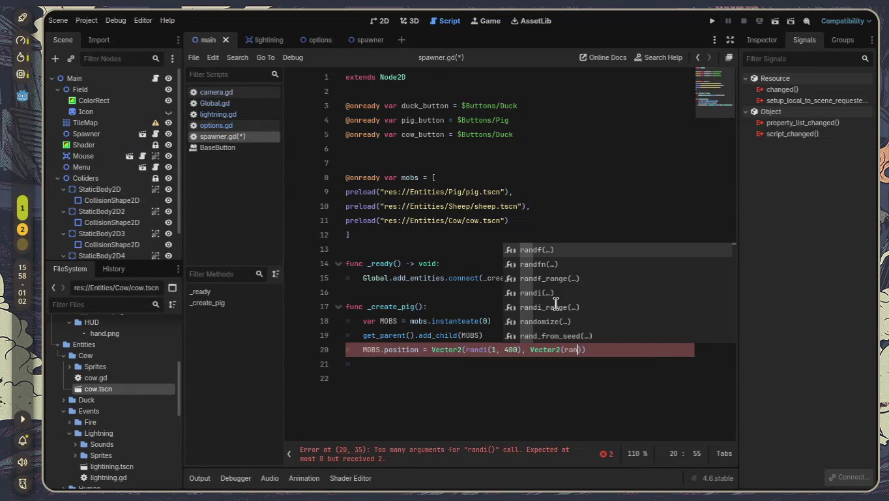
key("Down")
key("Down")
key("Down")
key("Return")
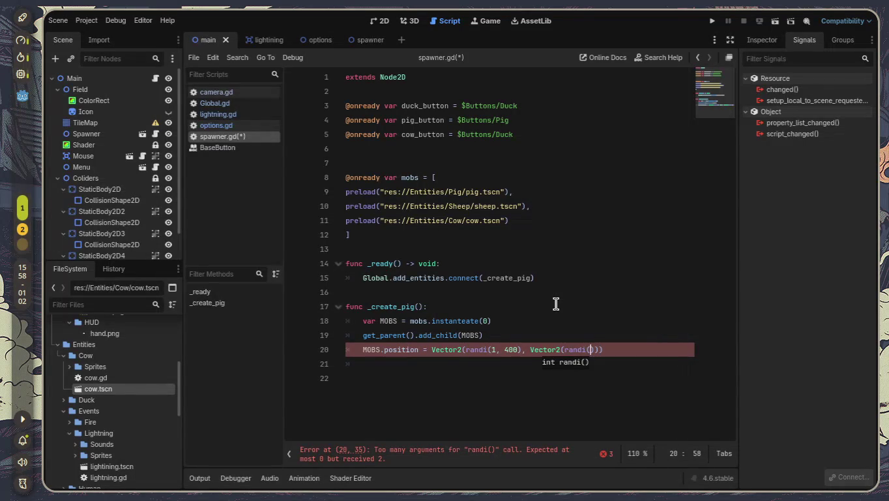
type("1, 400")
key("Left")
key("Left")
key("Left")
Change both randi calls on line 20 to randi_range
left_click(462, 363)
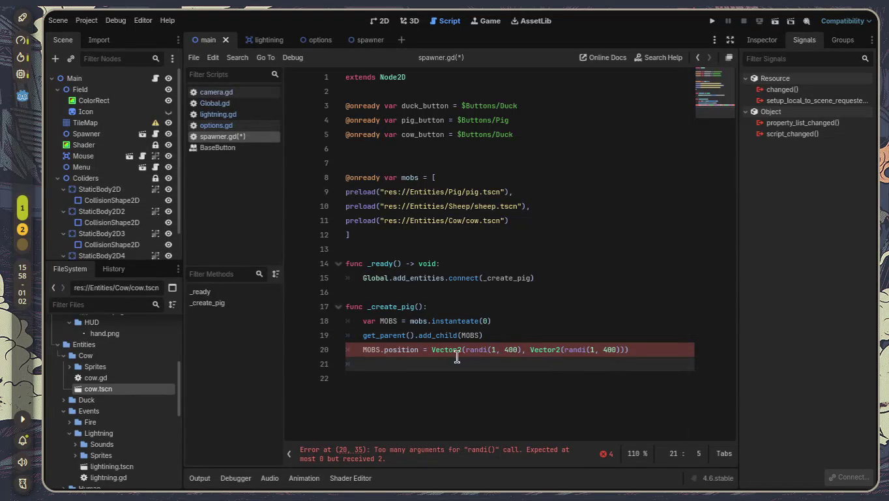
left_click(490, 350)
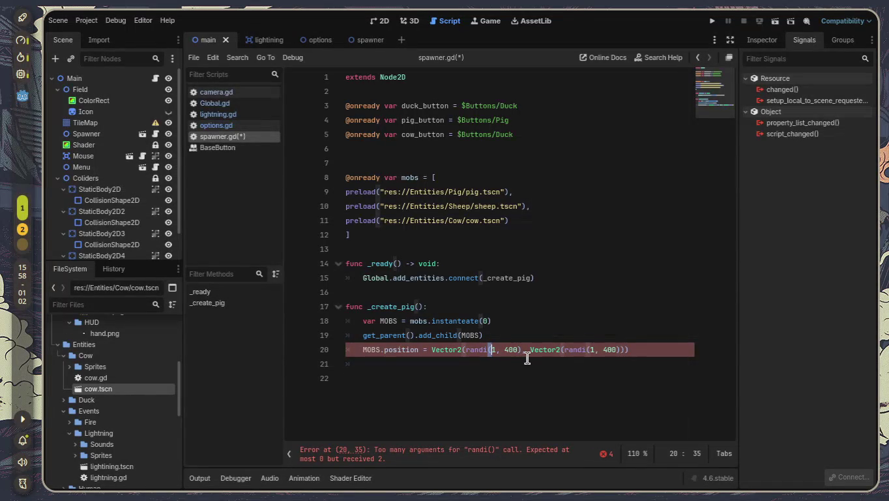
type("_range")
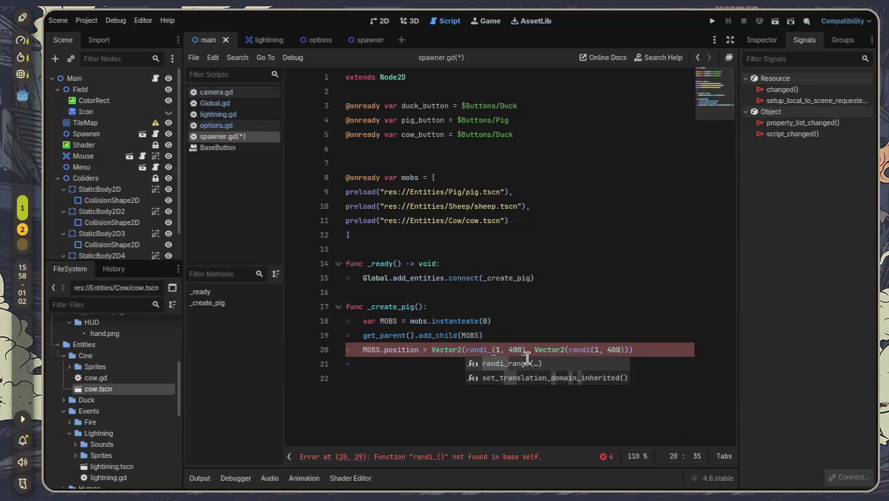
left_click(527, 358)
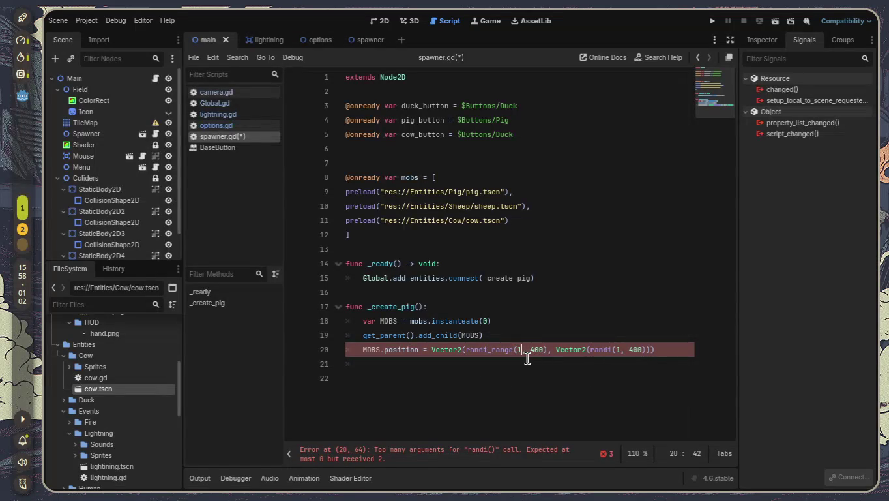
key("Right")
key("Right")
key("Right")
key("Left")
left_click(599, 363)
mouse_move(556, 352)
left_mouse_down()
mouse_move(684, 350)
mouse_move(662, 350)
left_mouse_up()
left_click_drag(431, 349, 463, 350)
left_click(622, 350)
left_click_drag(629, 349, 651, 350)
left_click(613, 351)
type("_range")
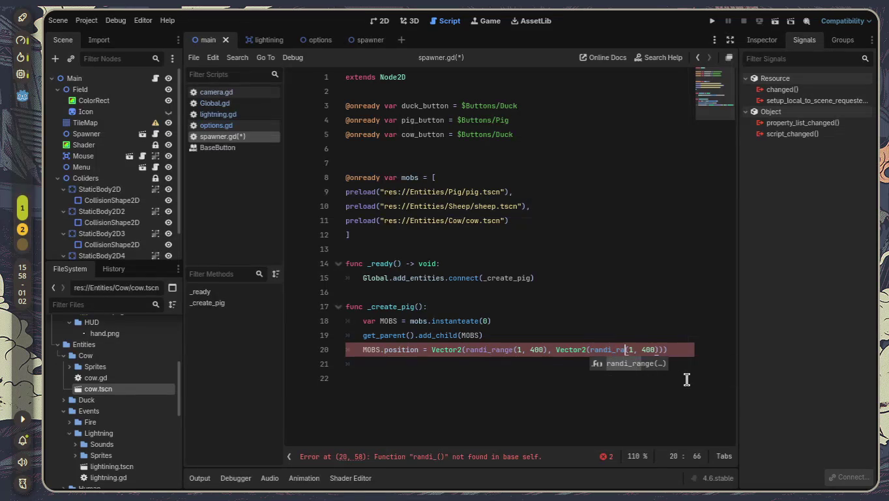
Delete the extra closing parenthesis on line 20 and the indent on line 21
left_click(686, 379)
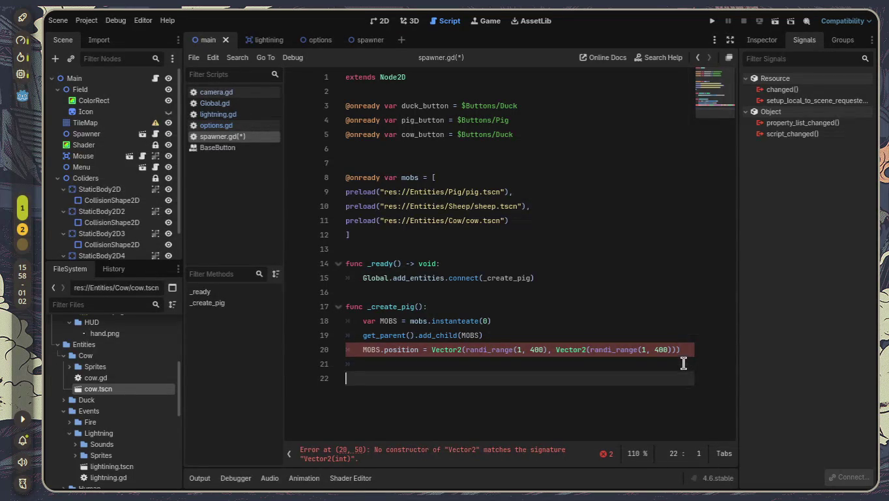
left_click(682, 351)
key("BackSpace")
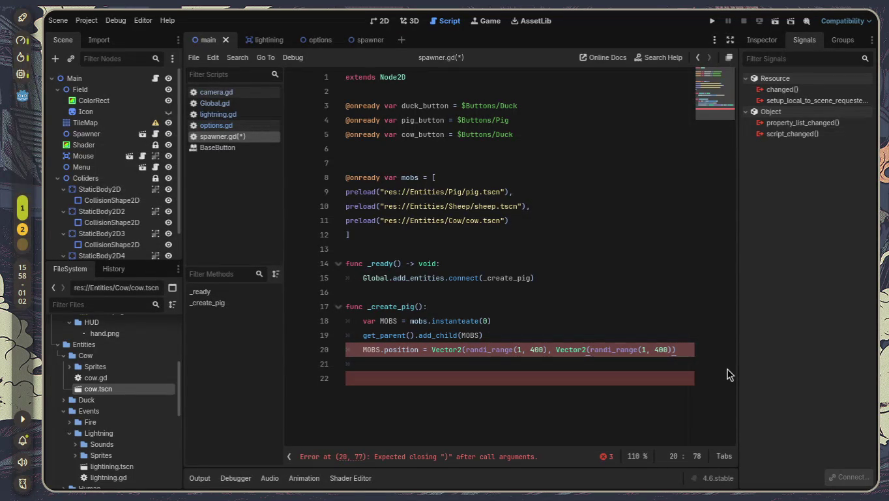
key("Down")
key("BackSpace")
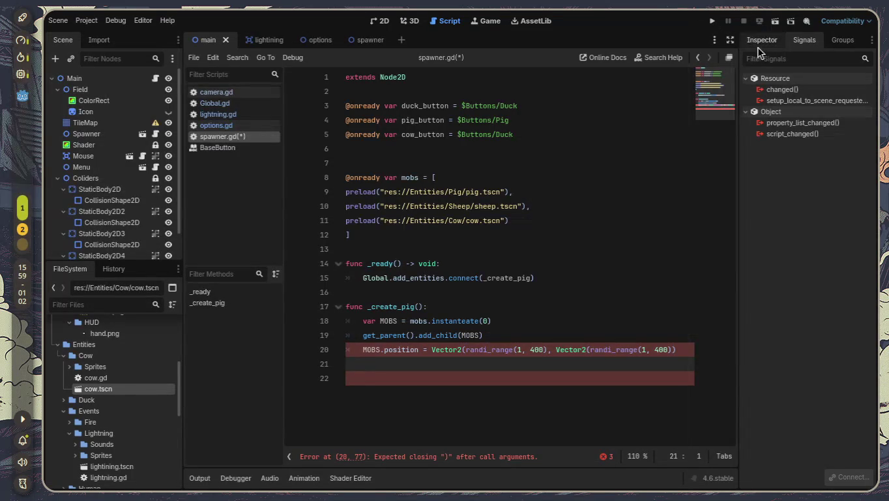
Remove the redundant second Vector2( wrapper in distraction-free mode, then restore the docks
left_click(730, 41)
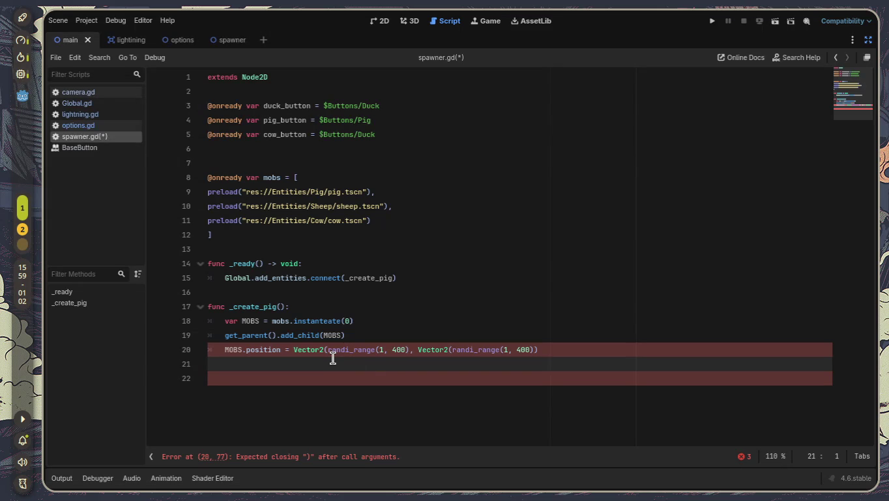
left_click(450, 348)
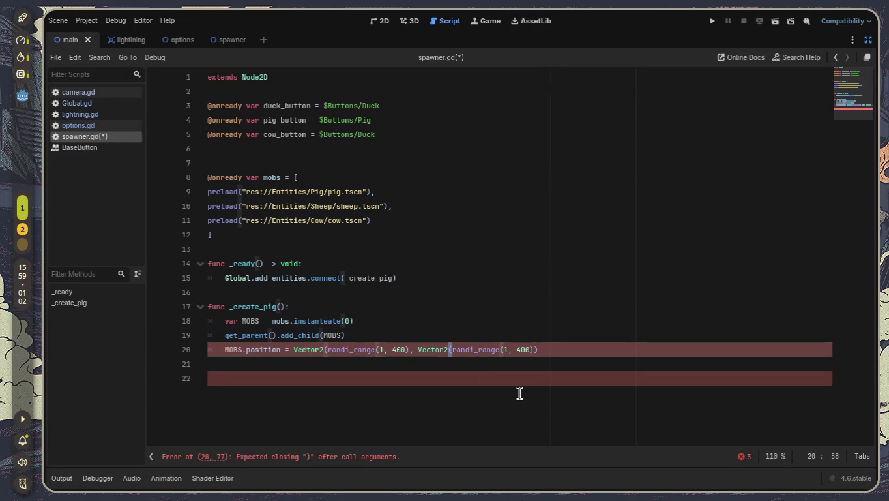
key("BackSpace")
key("BackSpace")
key("BackSpace")
key("BackSpace")
key("BackSpace")
key("BackSpace")
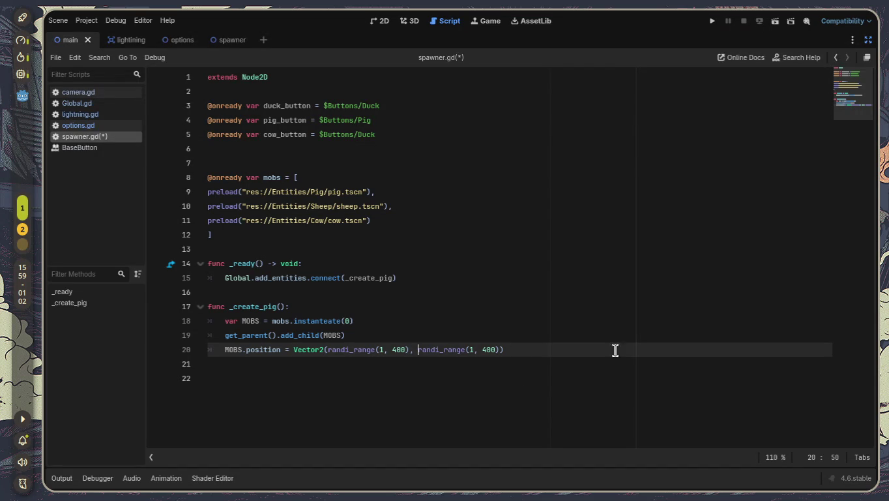
left_click(867, 41)
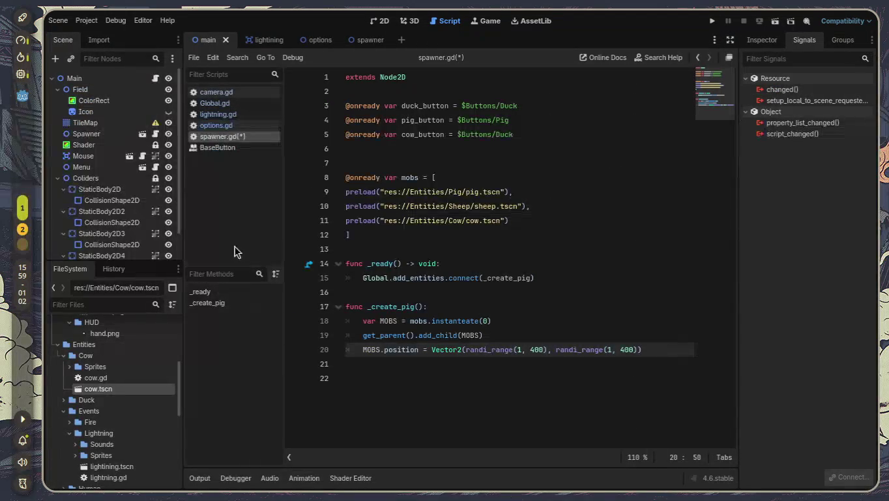
Make the Menu node's children local from its context menu
scroll(135, 197, "down", 2)
scroll(134, 195, "up", 2)
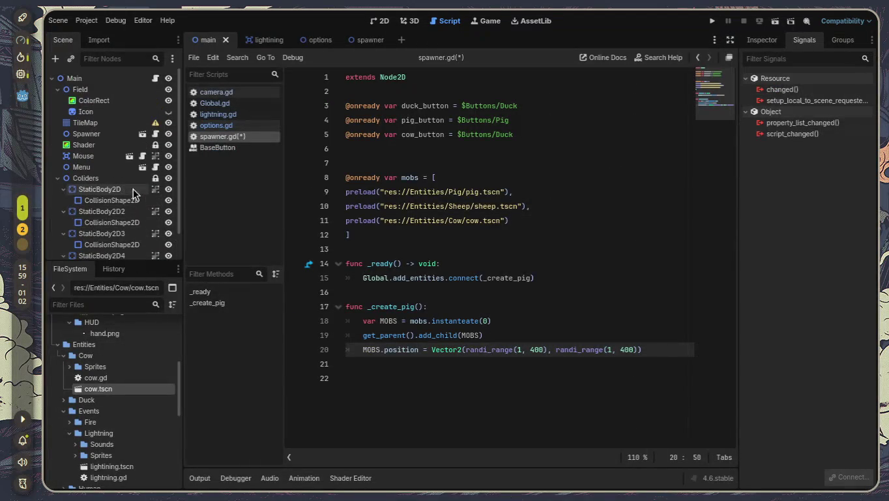
right_click(101, 172)
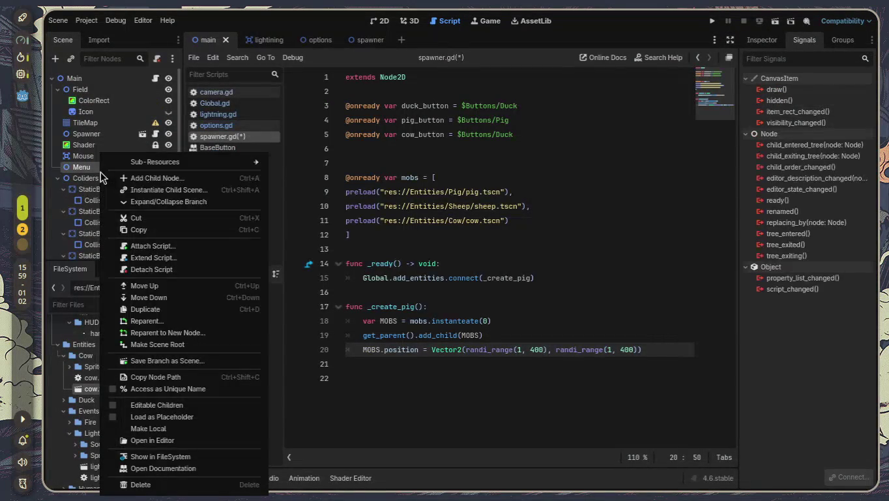
left_click(172, 429)
Open the Menu node's script, select the Pig button and start connecting its pressed() signal
scroll(105, 235, "down", 3)
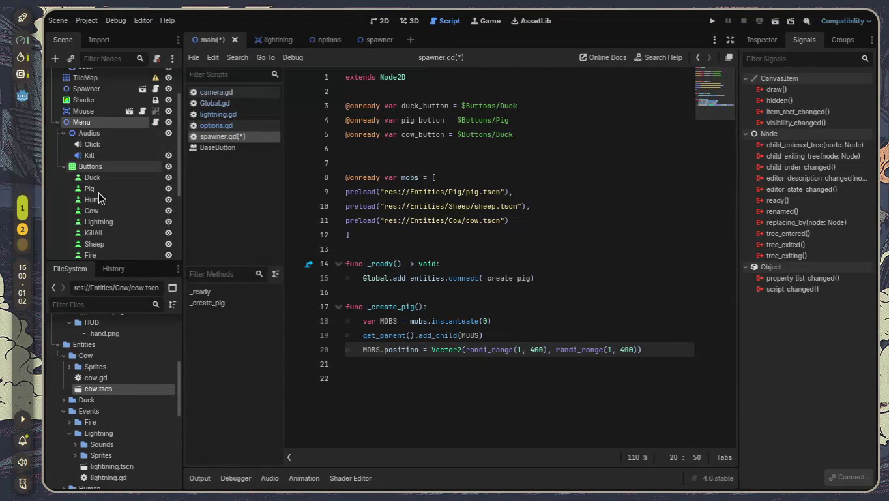
left_click(158, 123)
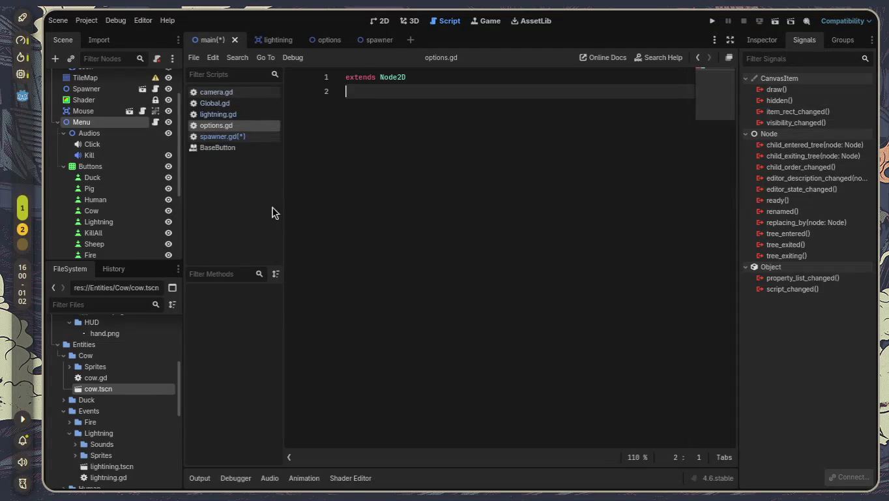
left_click(118, 185)
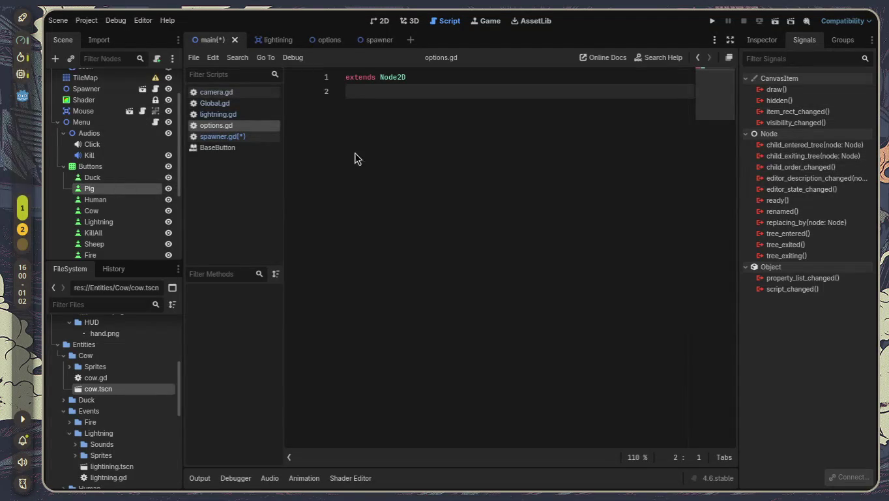
double_click(811, 111)
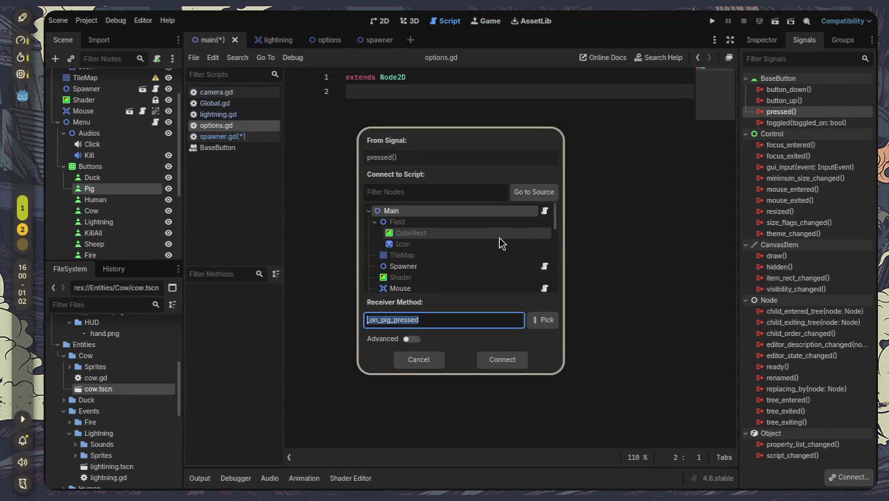
Set Main as the receiver for Pig's pressed() signal and connect it to _on_pig_pressed
scroll(458, 247, "down", 2)
scroll(458, 248, "down", 2)
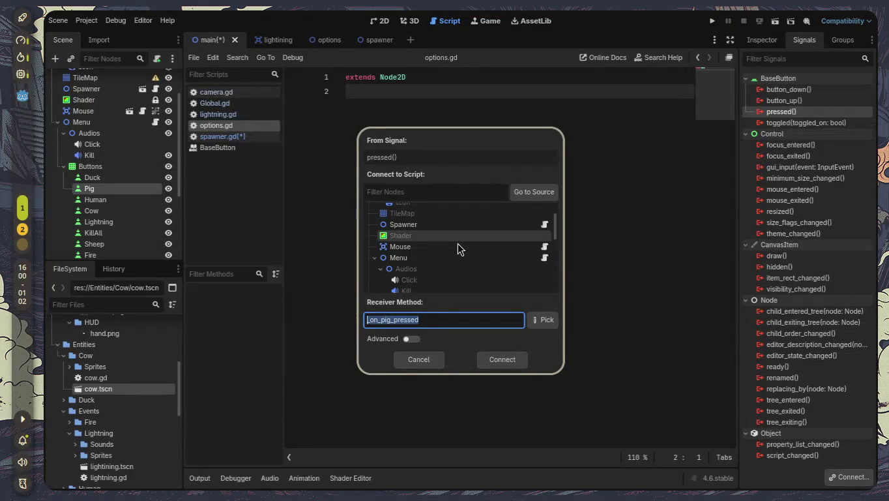
scroll(458, 249, "up", 1)
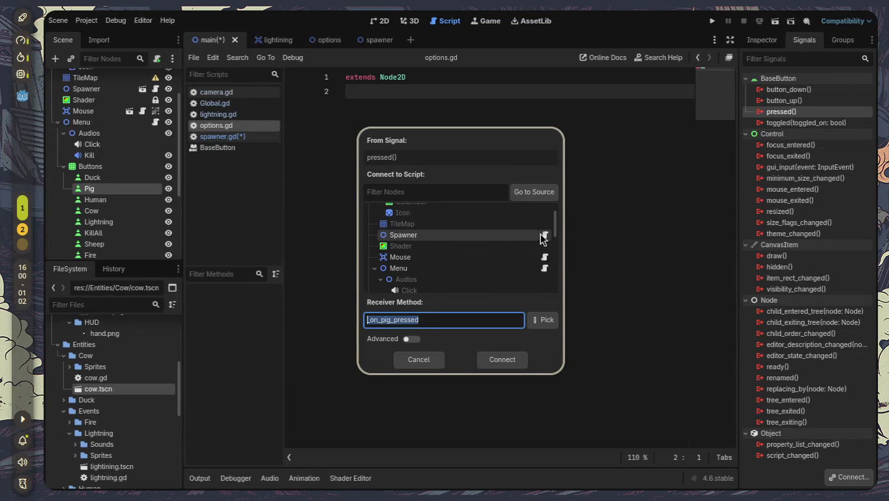
scroll(541, 234, "up", 3)
left_click(543, 212)
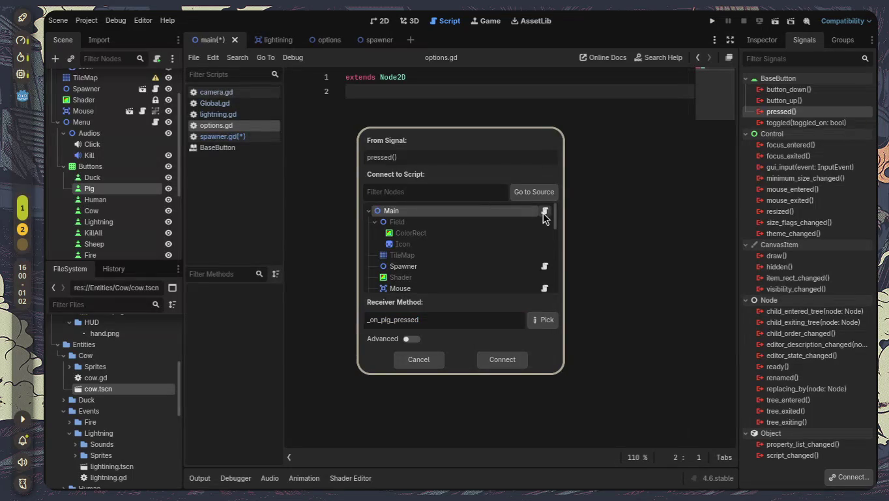
left_click(508, 357)
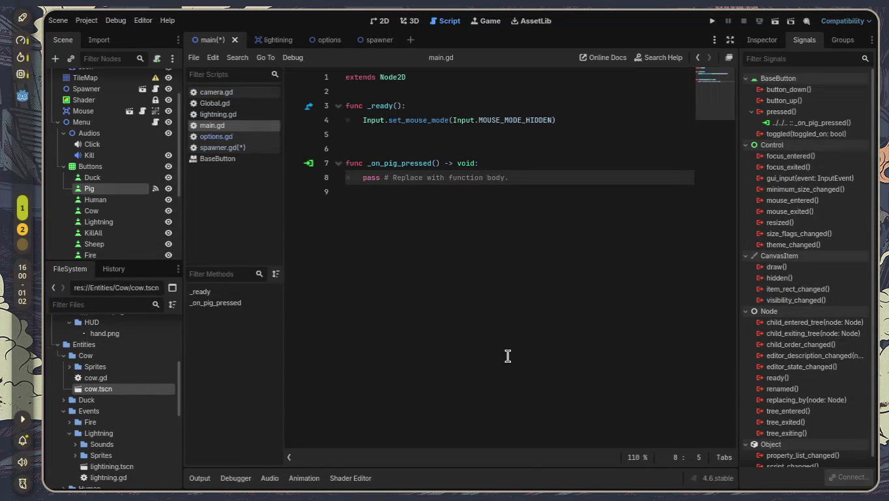
Replace pass in _on_pig_pressed with Global.add_pig.emit(), then switch to the Spawner scene
mouse_move(508, 176)
left_mouse_down()
mouse_move(346, 181)
mouse_move(363, 178)
left_mouse_up()
type("Gloal")
key("Return")
type(".add")
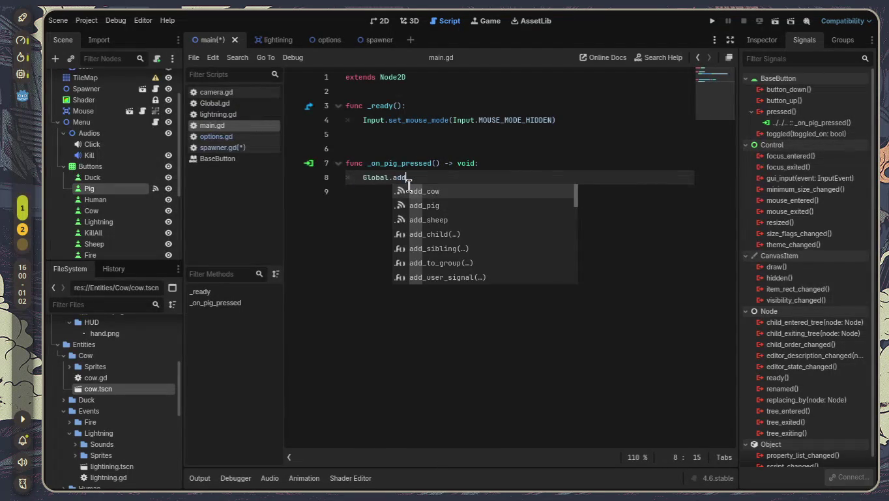
key("Down")
key("Return")
type(".emi")
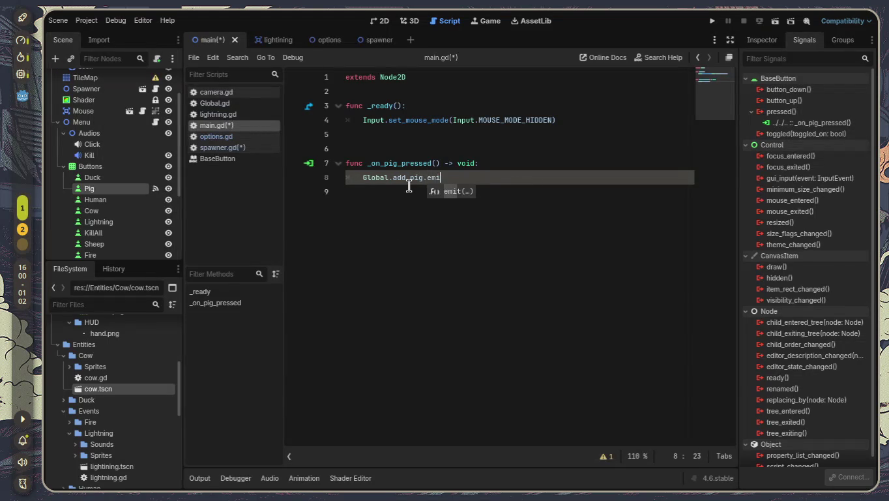
key("Return")
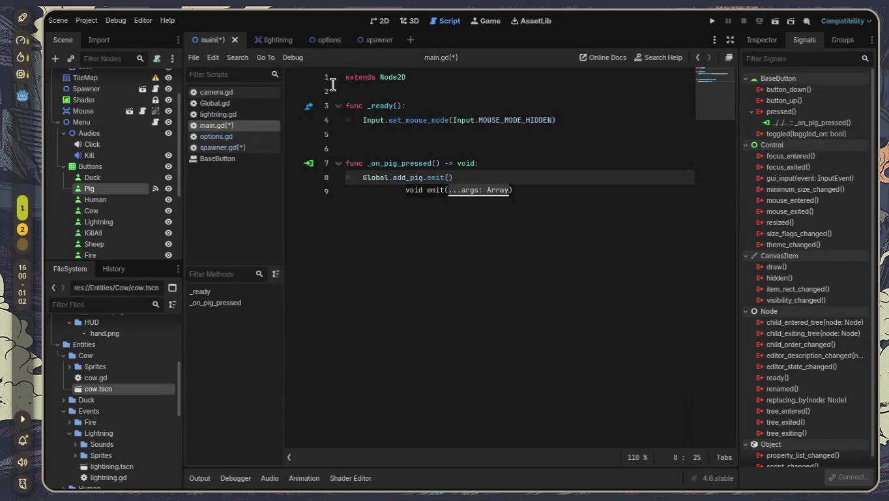
left_click(385, 44)
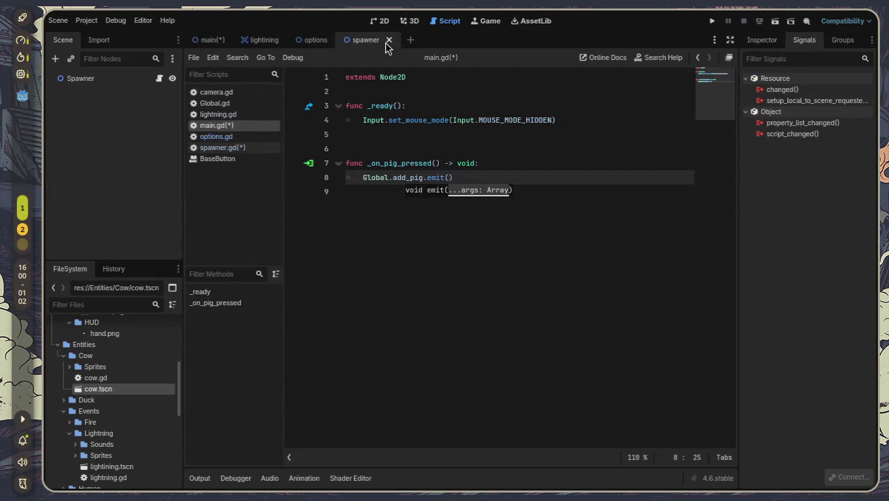
Save the scripts, review spawner.gd, then return to the main scene and run it
key("ctrl+s")
left_click(249, 147)
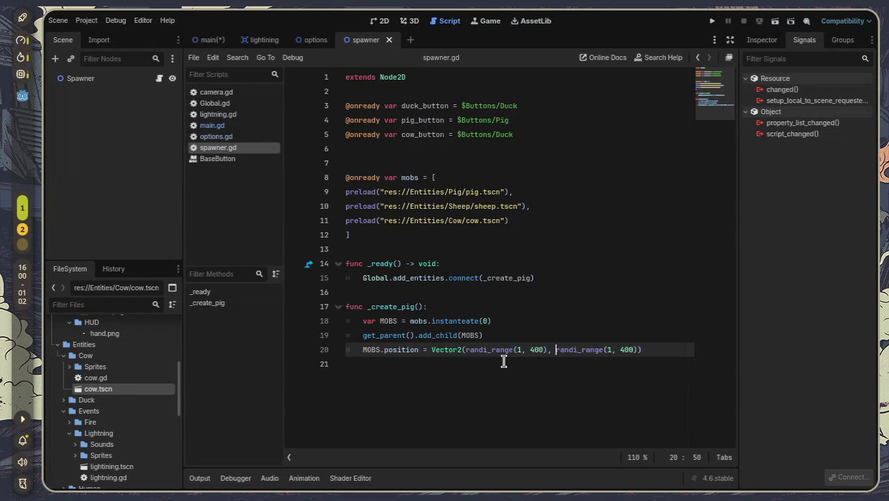
mouse_move(491, 352)
mouse_move(517, 278)
left_click(205, 39)
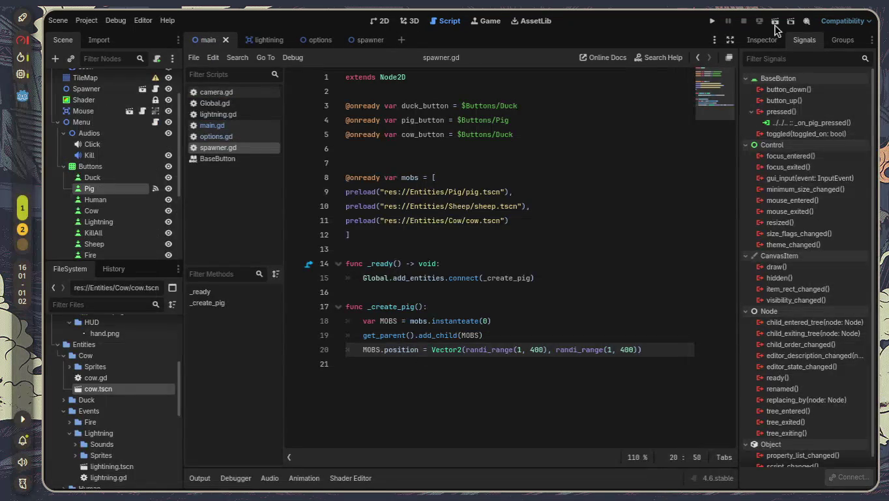
left_click(775, 26)
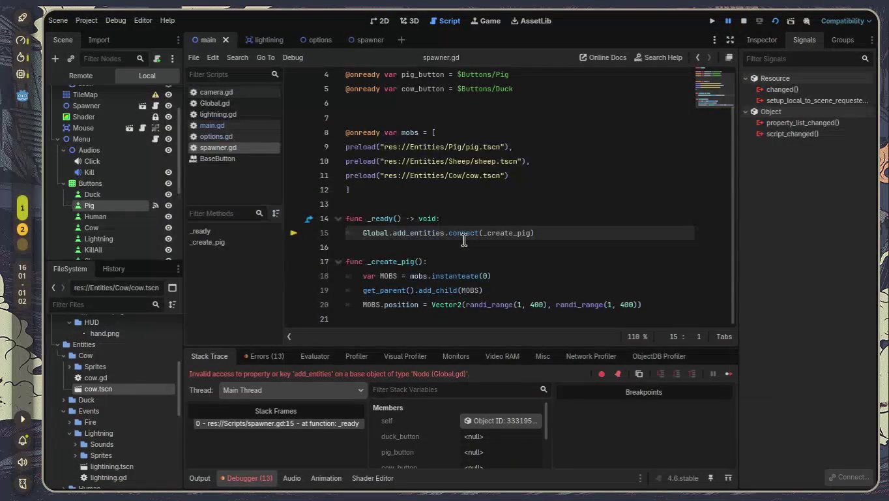
Scroll through spawner.gd and select the whole mobs array declaration
scroll(427, 206, "up", 1)
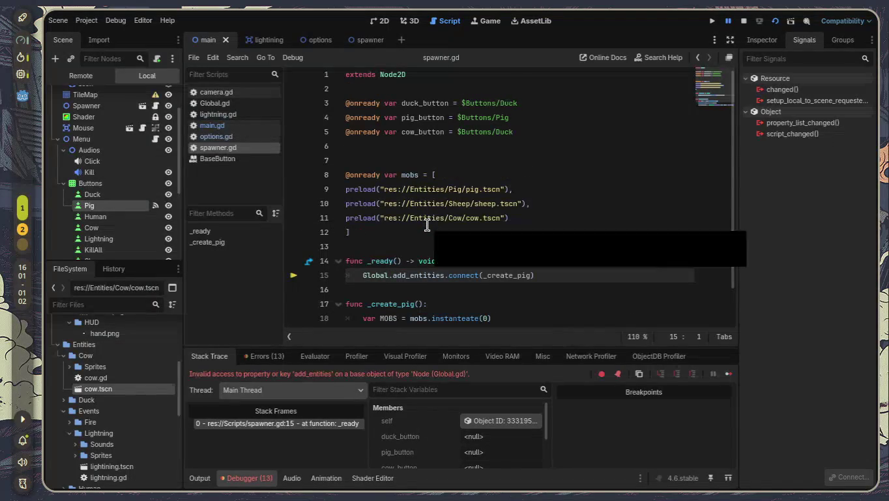
scroll(427, 225, "down", 1)
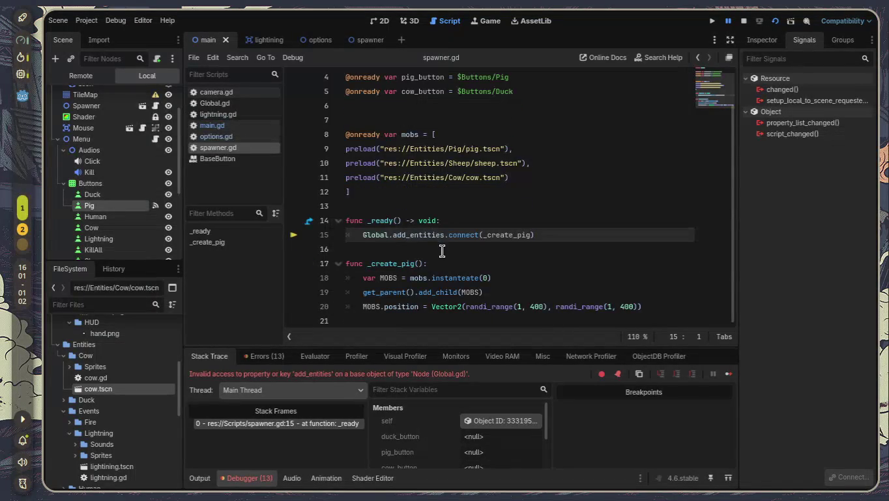
mouse_move(387, 194)
left_mouse_down()
mouse_move(353, 185)
mouse_move(327, 134)
left_mouse_up()
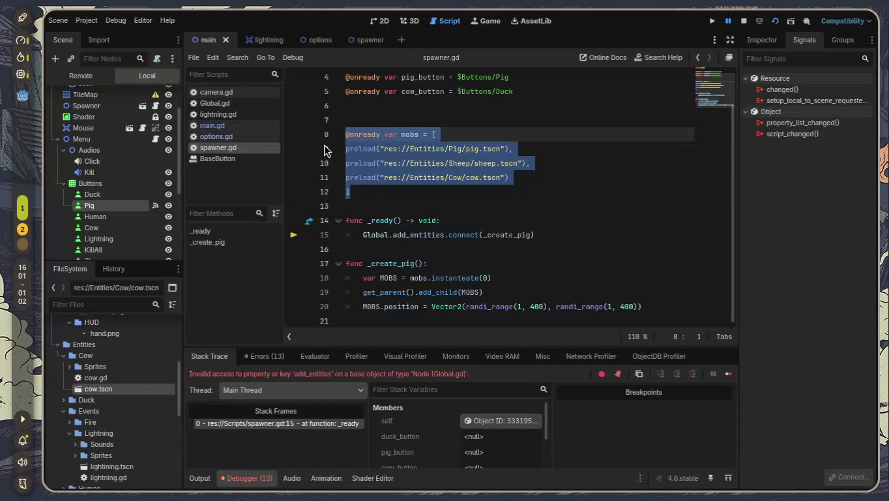
key("Delete")
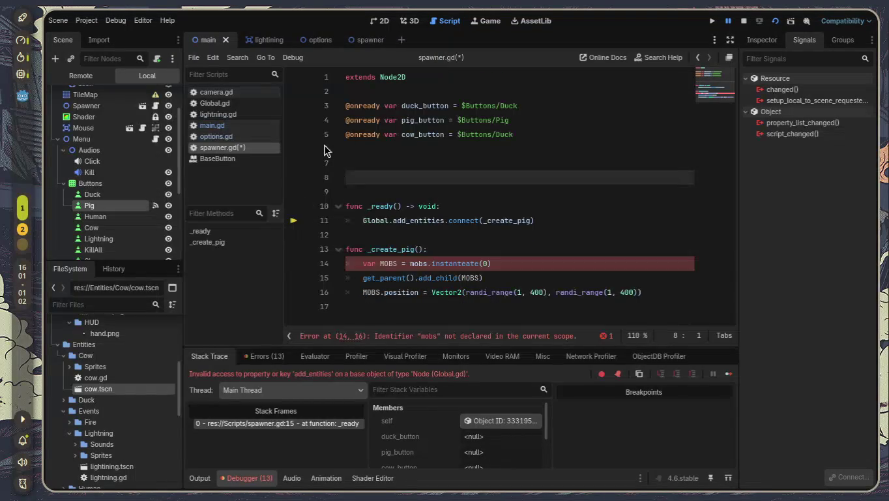
type("@onrea")
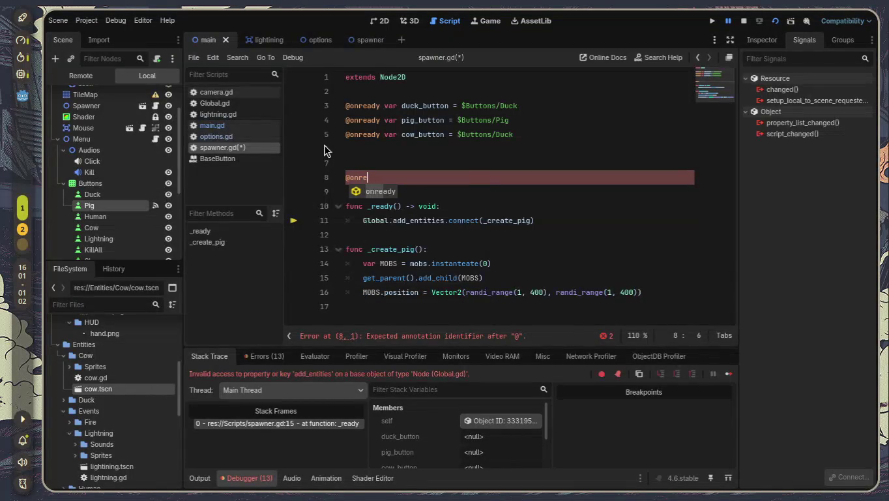
key("Return")
type("var ")
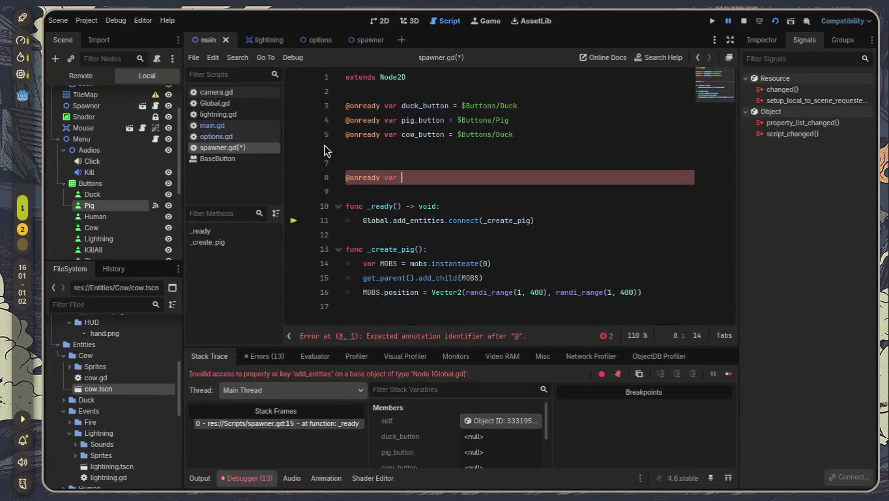
type("pig")
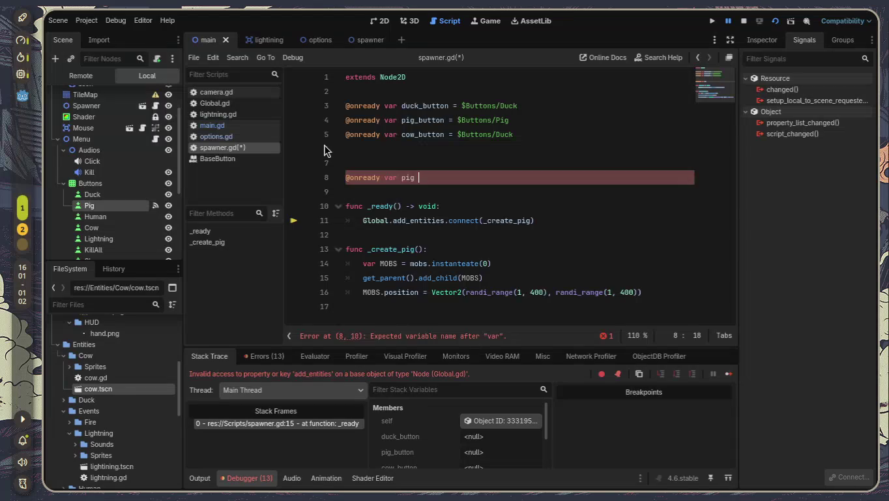
type("preload(")
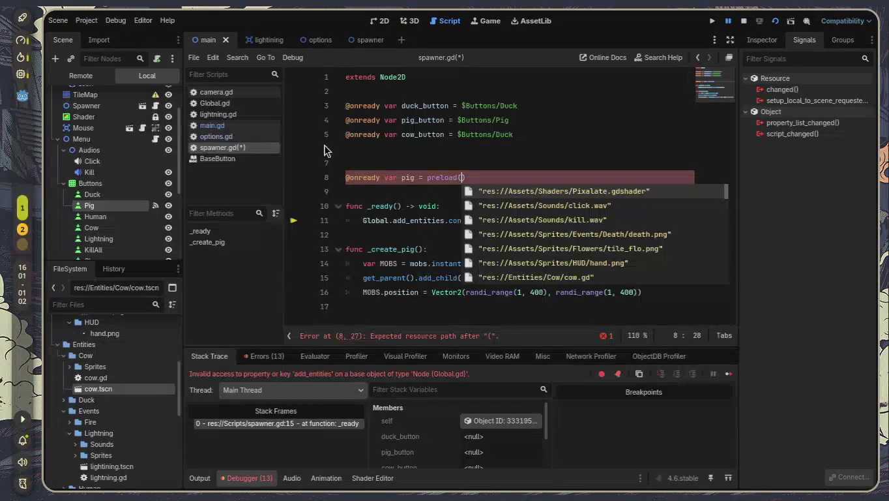
type("pig")
key("Down")
key("Return")
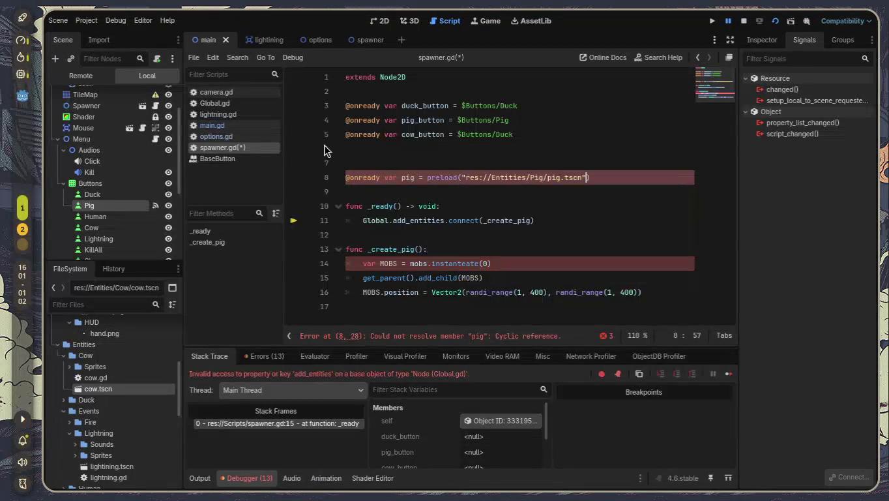
key("Down")
key("Down")
key("Down")
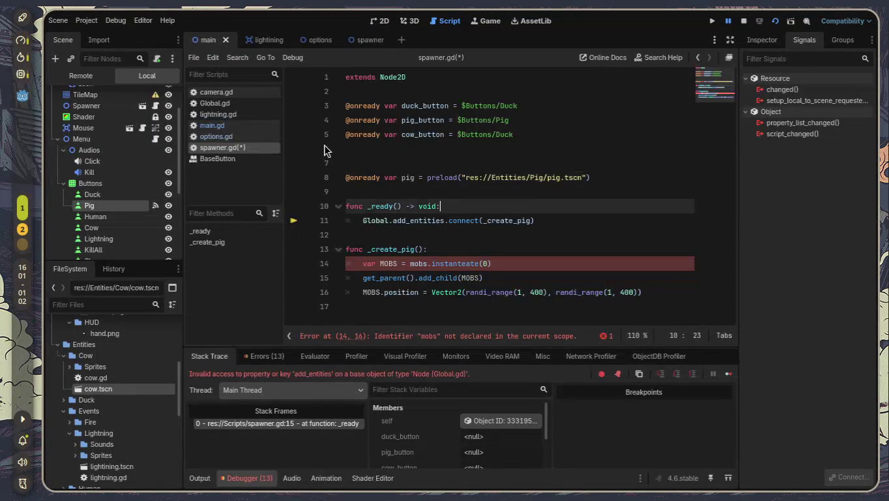
Rewrite line 14 so PIG is created from pig.instanteate() with no argument
key("Left")
key("Left")
key("Left")
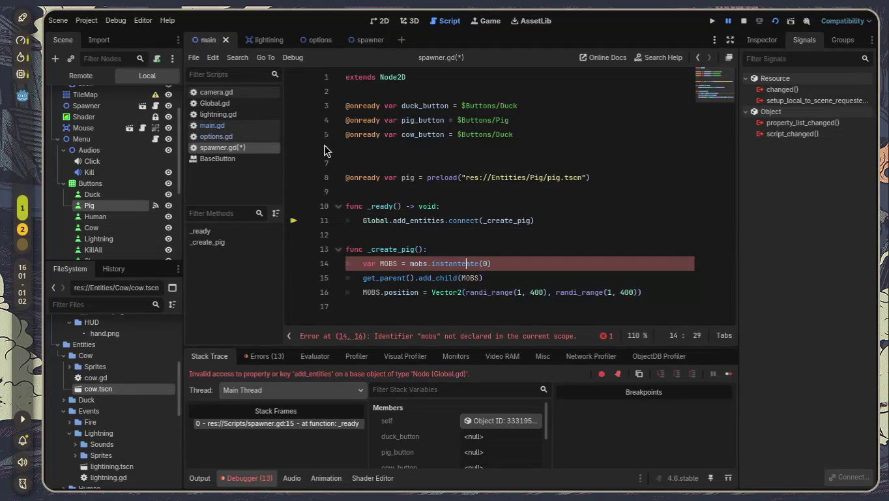
key("BackSpace")
key("BackSpace")
key("BackSpace")
key("Delete")
type("PIG")
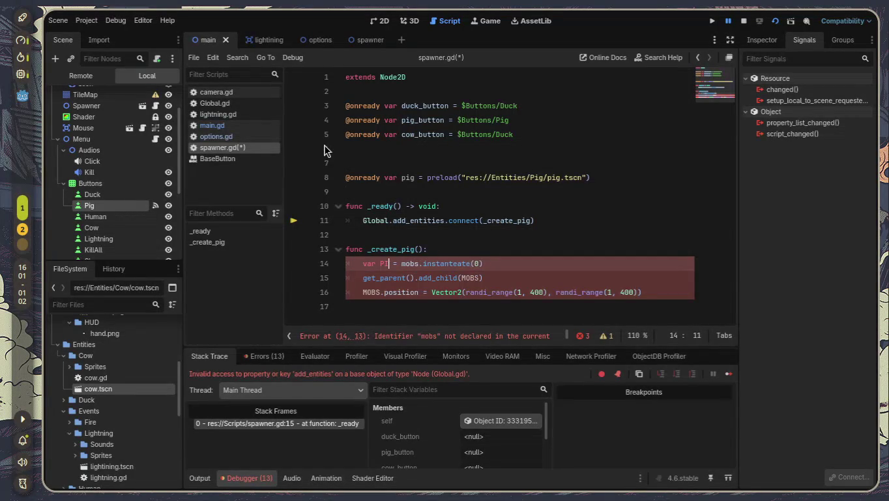
key("Right")
key("Right")
key("Right")
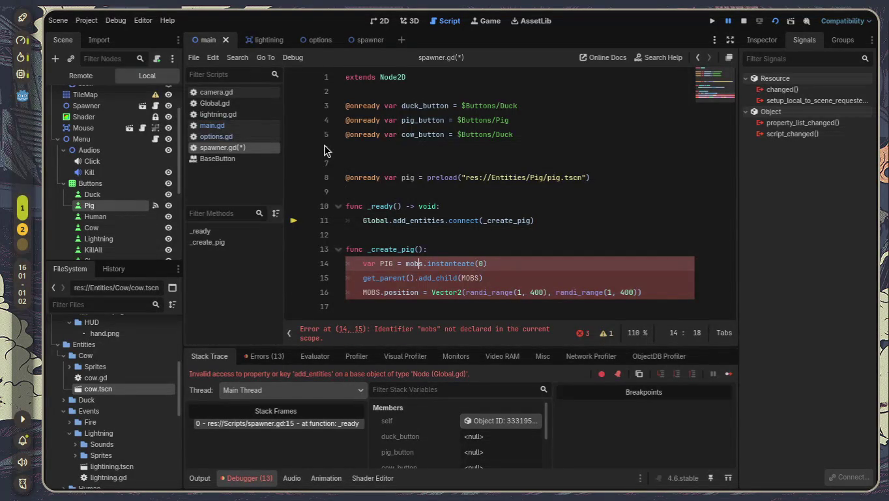
key("BackSpace")
key("BackSpace")
key("BackSpace")
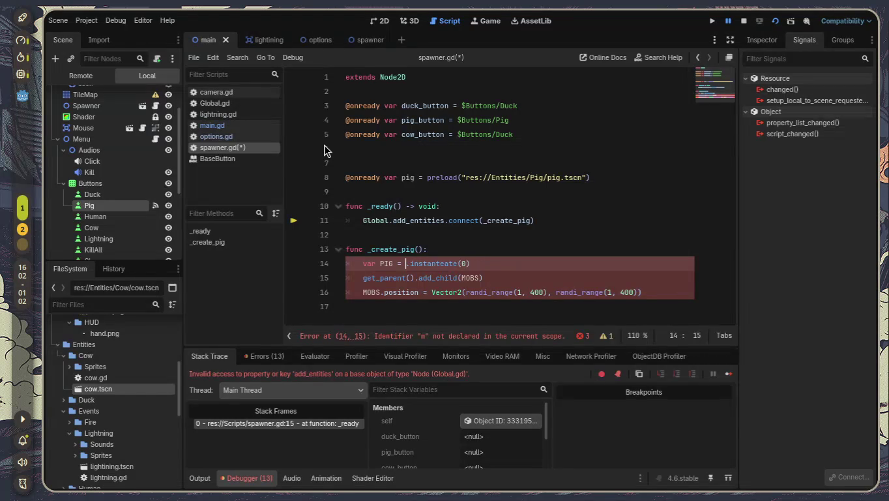
type("pig")
key("Right")
key("Right")
key("Right")
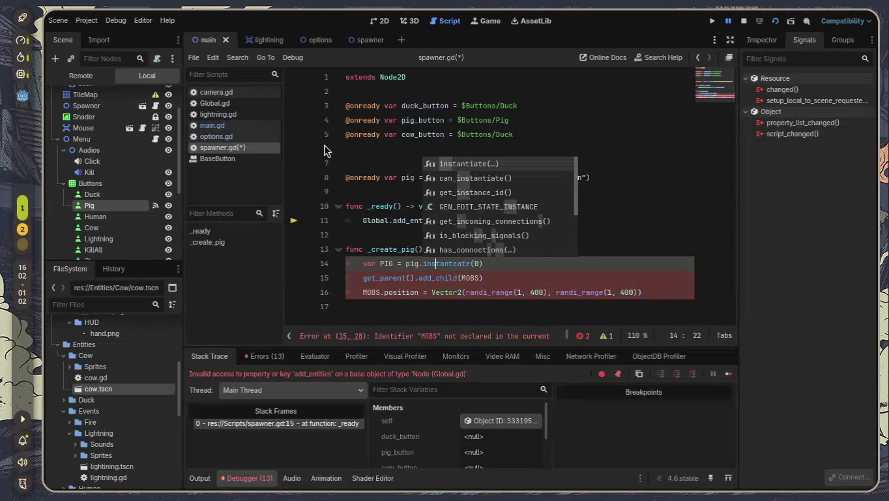
key("Left")
key("BackSpace")
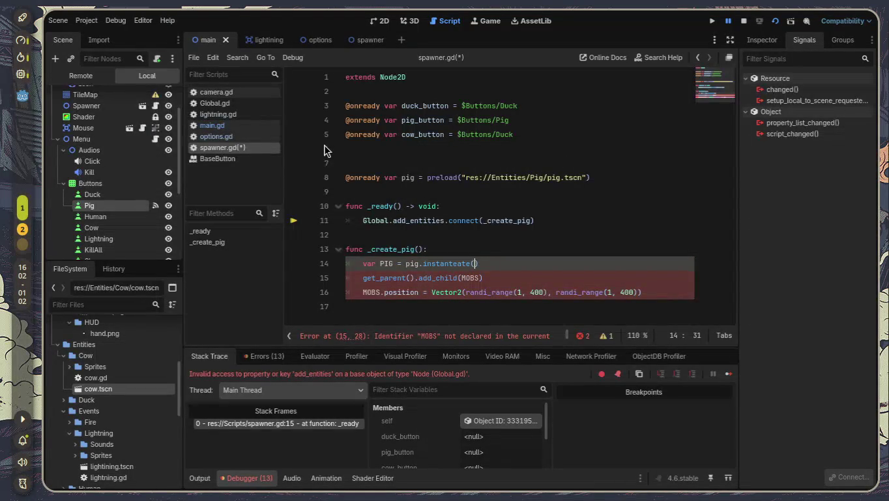
key("Down")
Use PIG in the add_child and position lines, save spawner.gd, and run the project
key("BackSpace")
key("BackSpace")
key("BackSpace")
type("PIG")
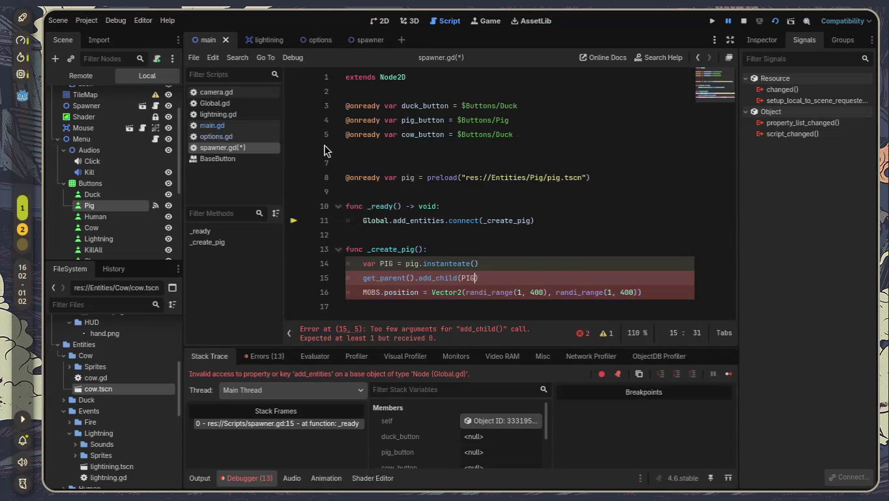
key("Left")
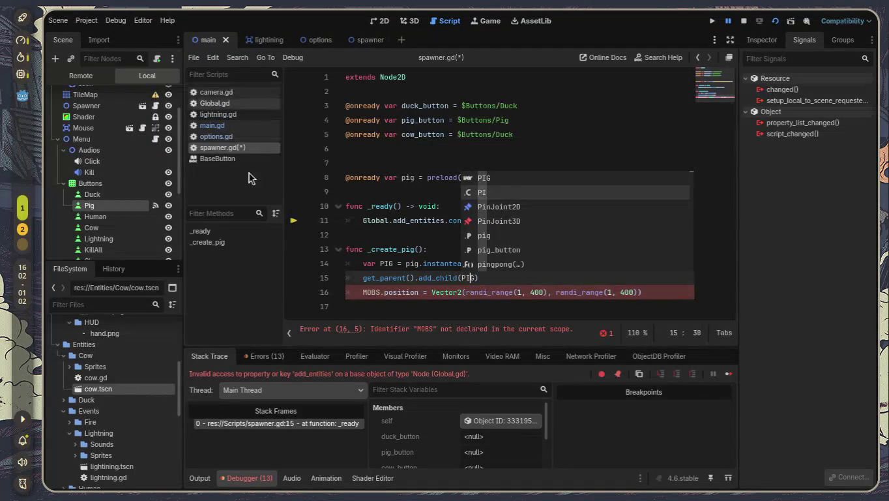
left_click(377, 292)
key("BackSpace")
key("BackSpace")
key("BackSpace")
key("Delete")
type("PIG")
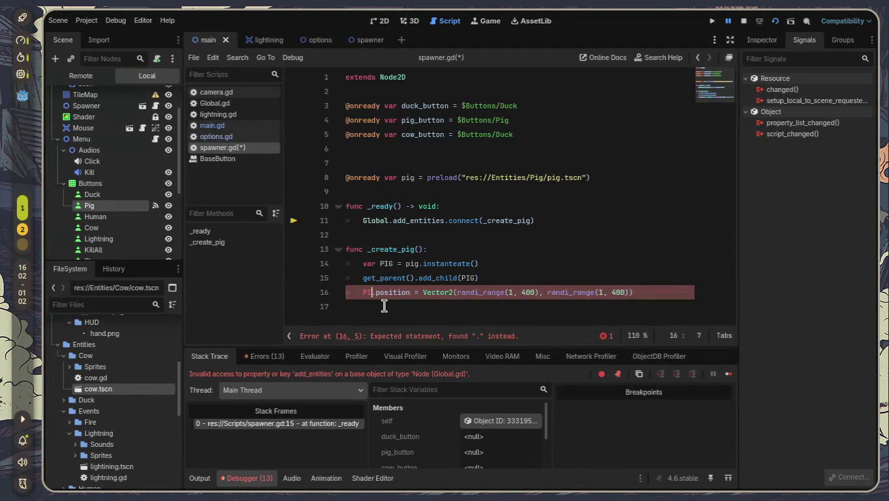
left_click(381, 306)
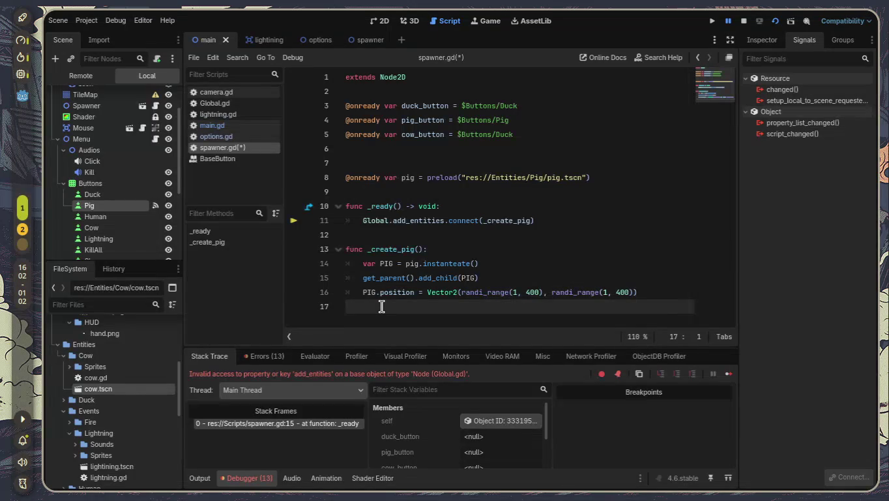
key("ctrl+s")
left_click(773, 23)
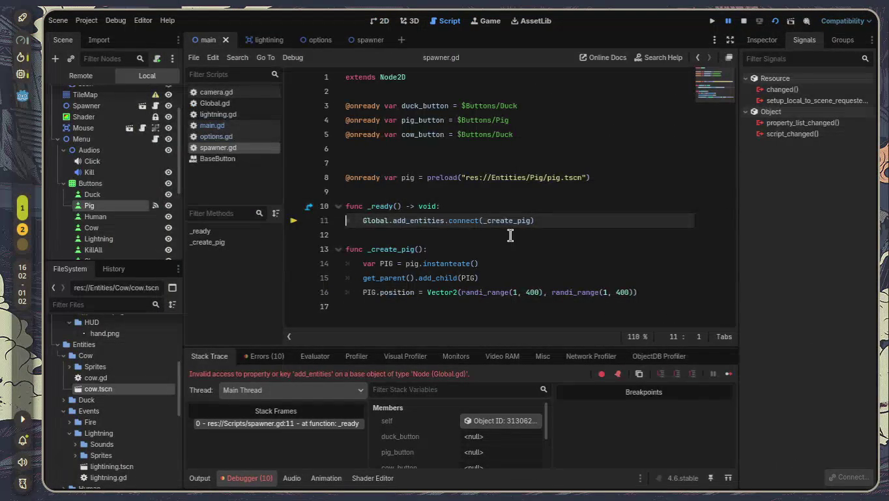
Change line 11 to connect Global.add_pig, then stop and rerun the game
left_click(444, 220)
key("BackSpace")
key("BackSpace")
key("BackSpace")
key("BackSpace")
key("BackSpace")
key("BackSpace")
type("pig")
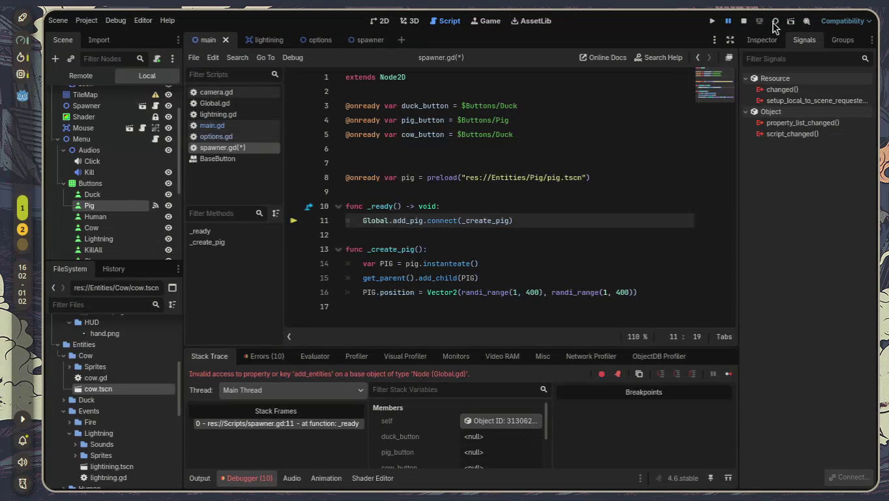
left_click(775, 23)
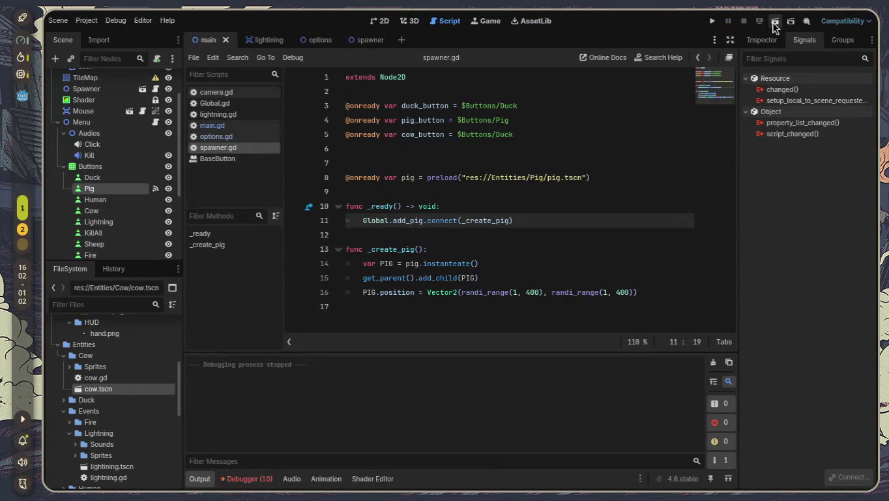
left_click(775, 25)
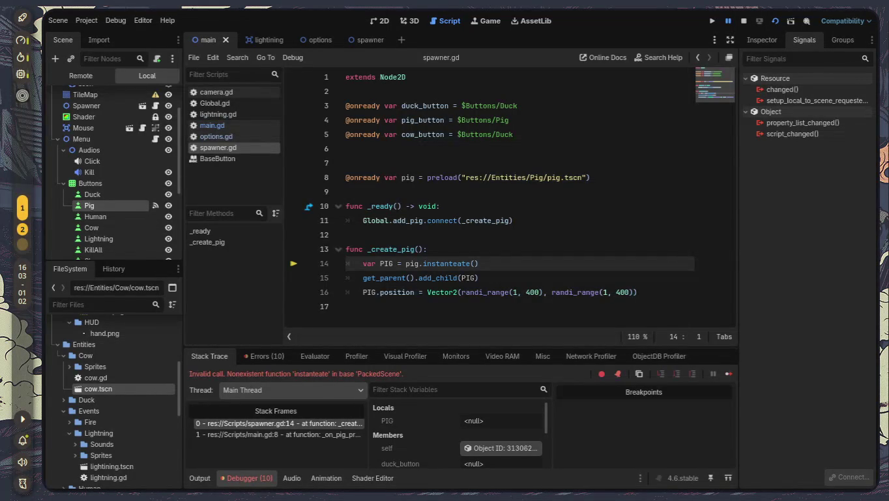
Fix line 14 to call pig.instantiate() and launch the game with F5
left_click(484, 268)
key("BackSpace")
key("BackSpace")
key("BackSpace")
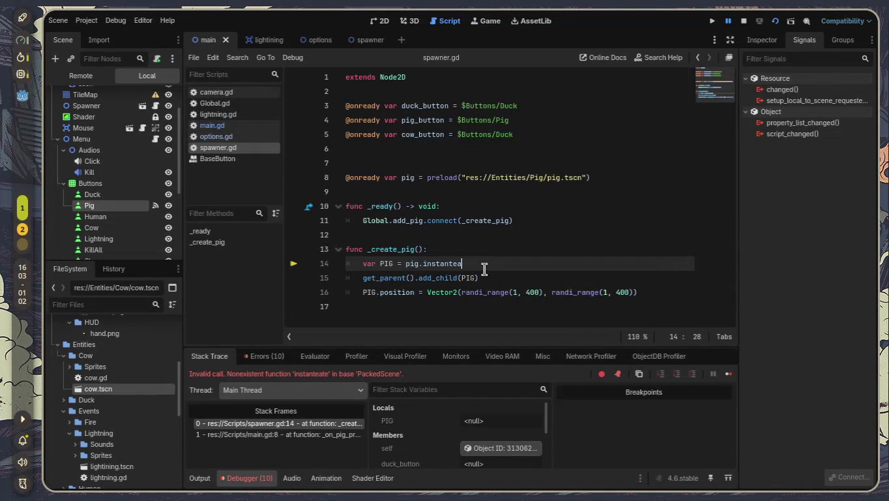
key("BackSpace")
key("BackSpace")
key("BackSpace")
type("instantiate()")
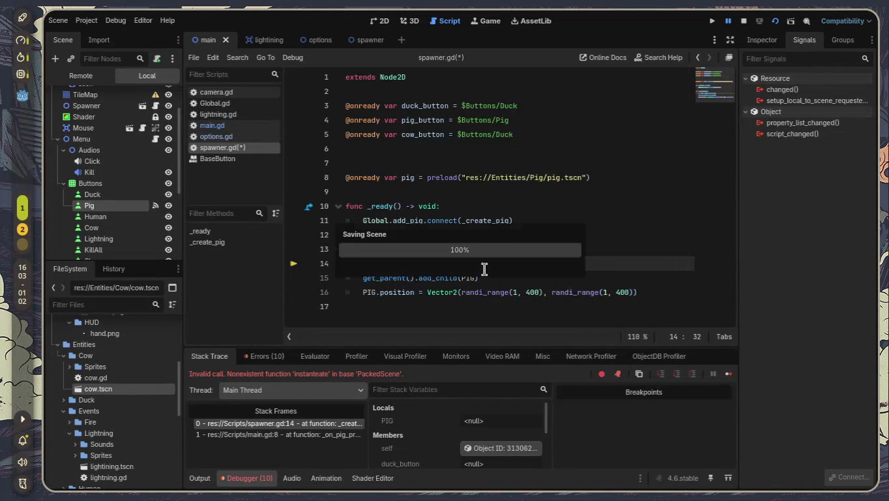
key("F5")
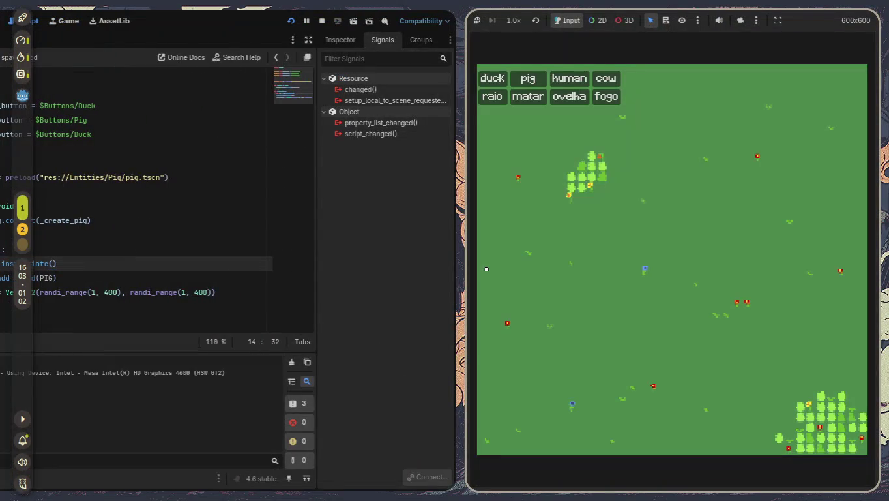
Relaunch the game, spawn about a dozen pigs with the pig button, then return to the script editor
key("F8")
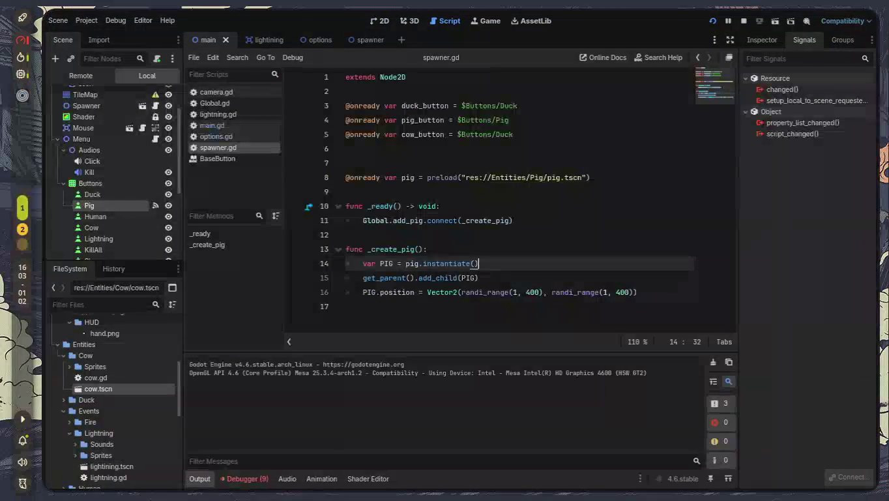
key("F5")
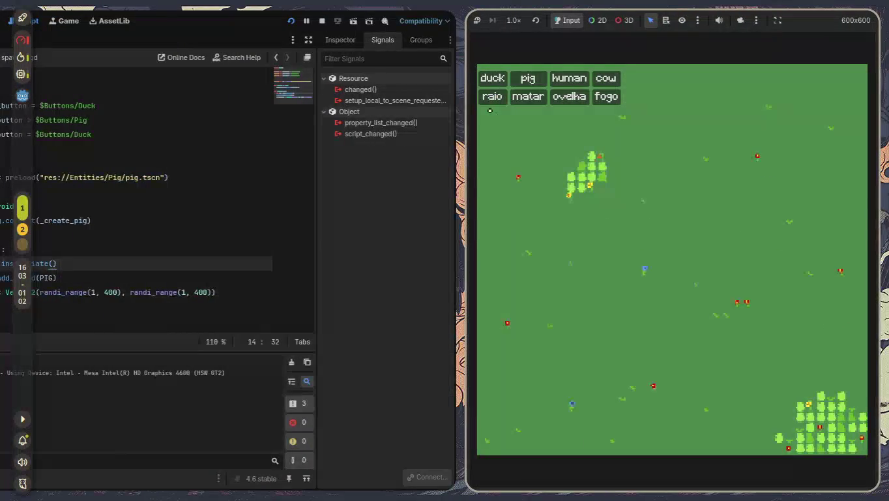
left_click(535, 82)
left_click(536, 80)
left_click(535, 80)
left_click(535, 80)
left_click(535, 81)
left_click(534, 81)
left_click(534, 80)
left_click(534, 81)
left_click(534, 80)
left_click(535, 81)
left_click(535, 81)
left_click(535, 80)
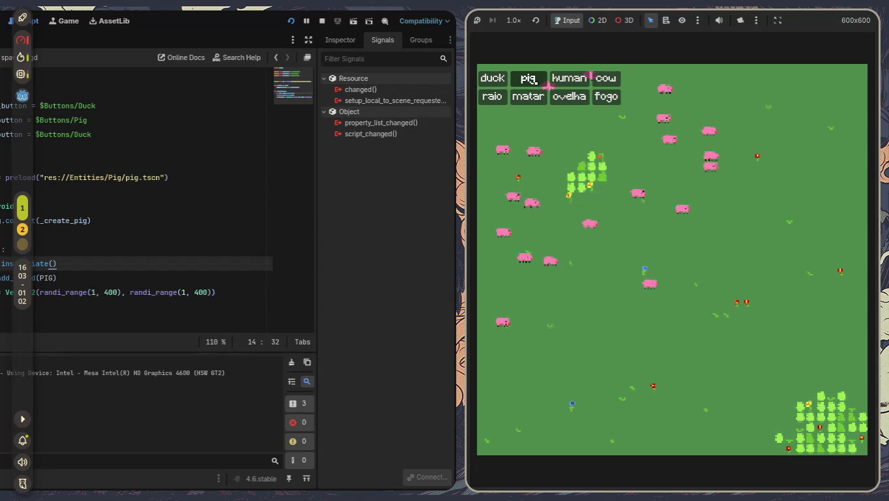
left_click(535, 80)
left_click(535, 80)
left_click(535, 80)
left_click(534, 81)
left_click(535, 79)
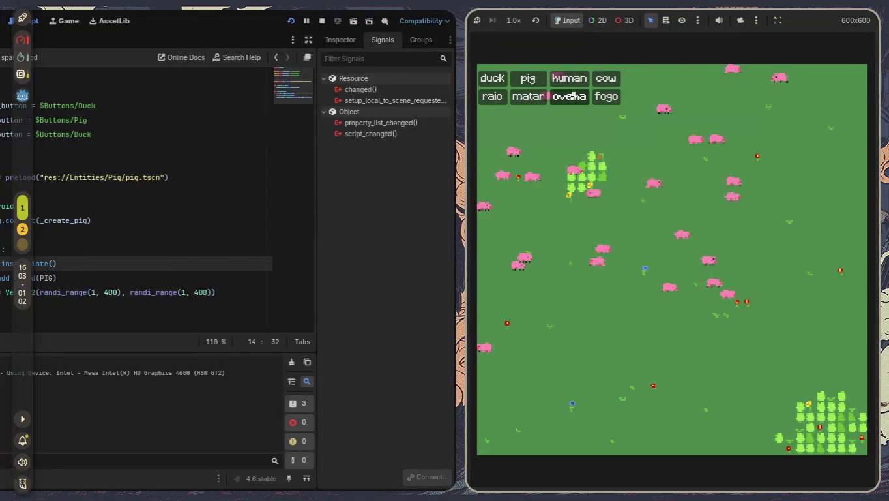
left_click(532, 80)
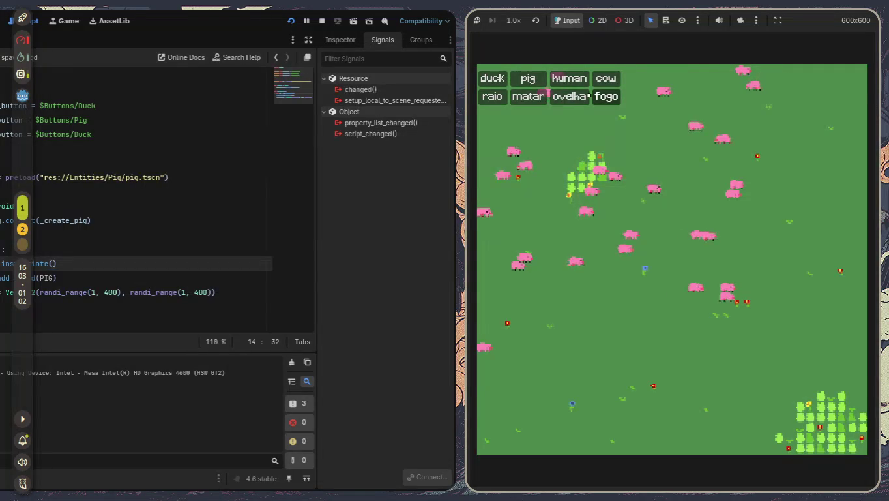
left_click(528, 80)
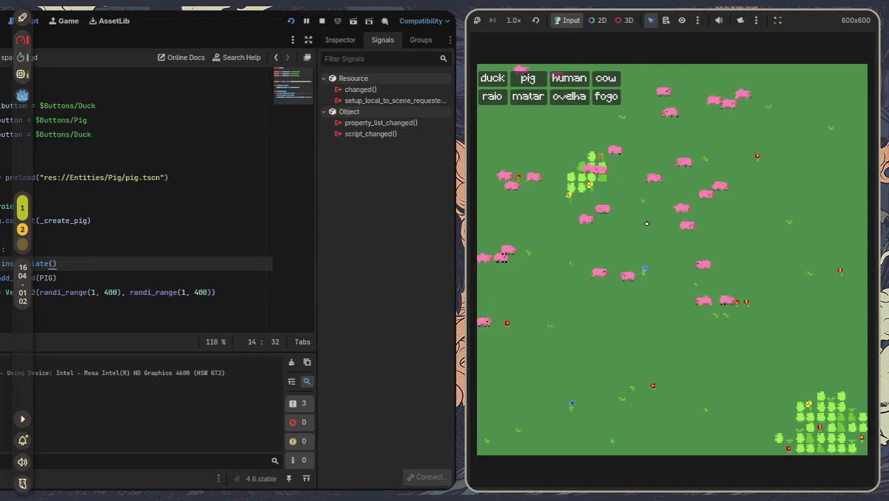
left_click(316, 237)
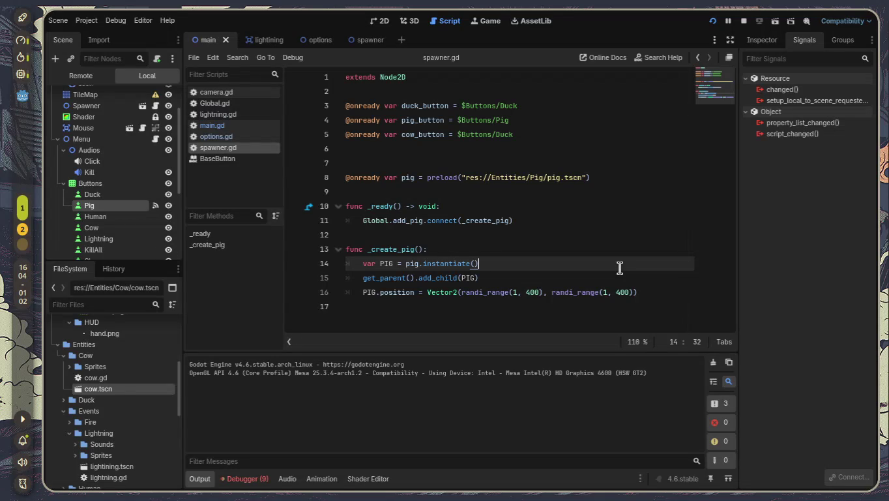
Review the unused-signal warnings in the Errors list and open Global.gd
left_click(258, 478)
left_click(264, 355)
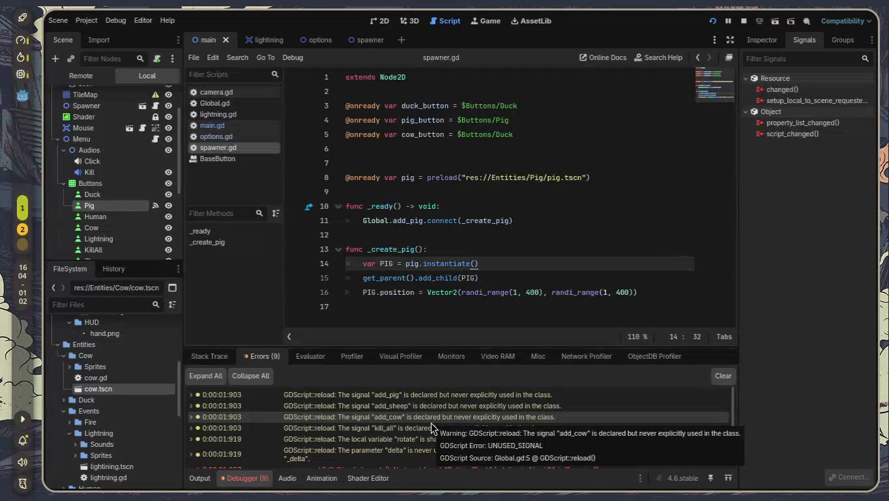
mouse_move(521, 135)
left_mouse_down()
mouse_move(385, 120)
mouse_move(364, 108)
left_mouse_up()
left_click(239, 136)
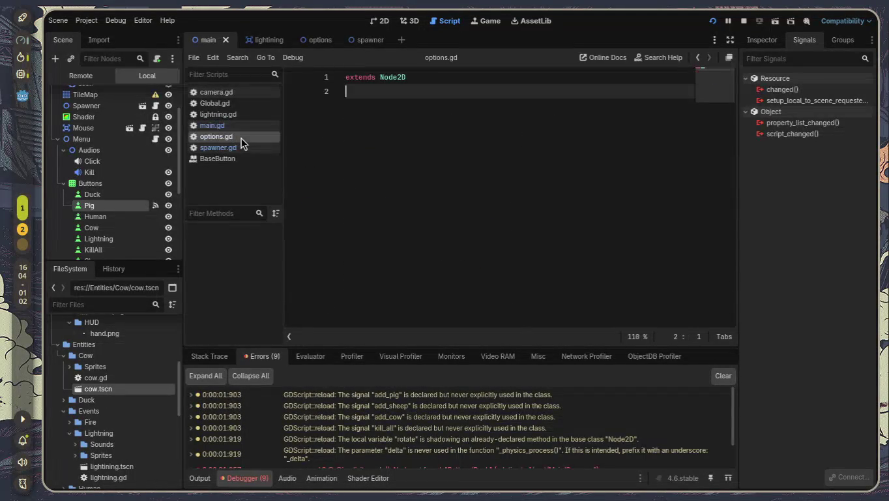
left_click(227, 115)
left_click(235, 93)
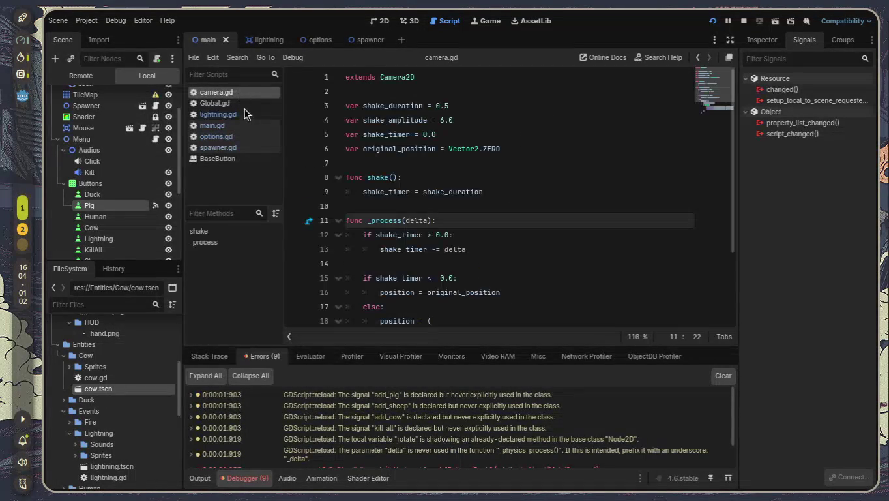
left_click(221, 103)
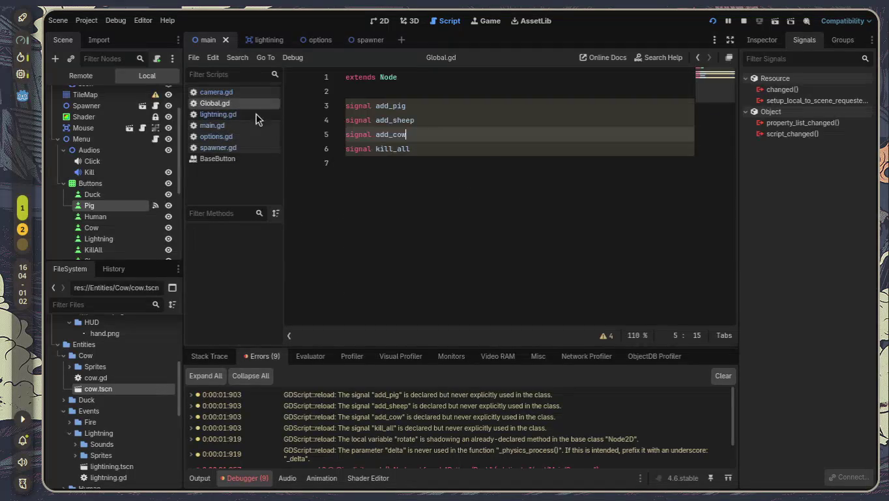
Rename the add_pig signal to add_mob in Global.gd and save it
left_click_drag(484, 162, 373, 107)
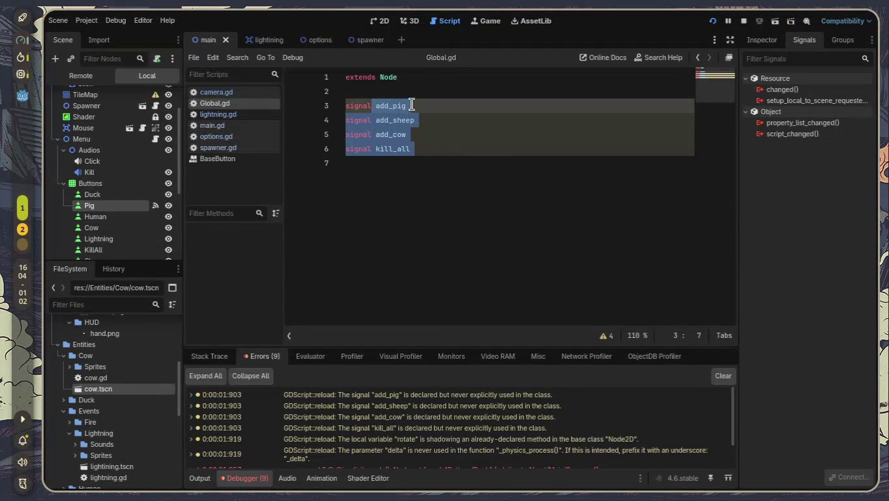
key("End")
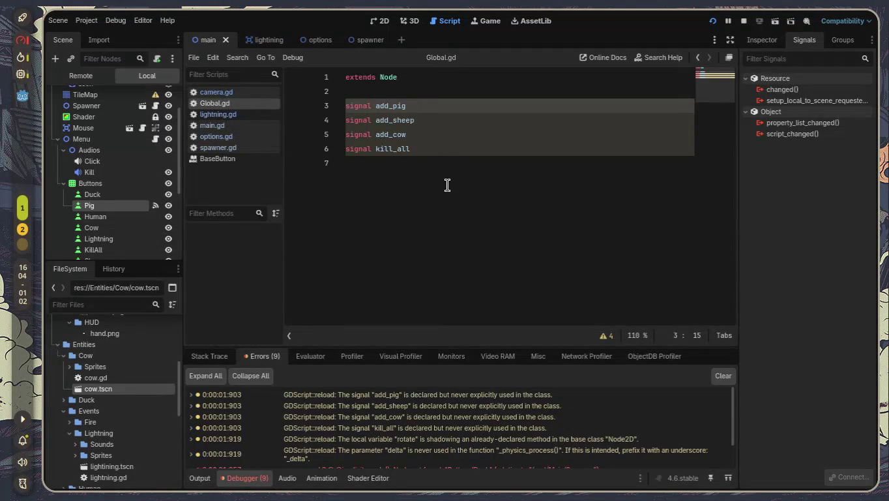
mouse_move(416, 147)
left_mouse_down()
mouse_move(332, 135)
mouse_move(319, 123)
left_mouse_up()
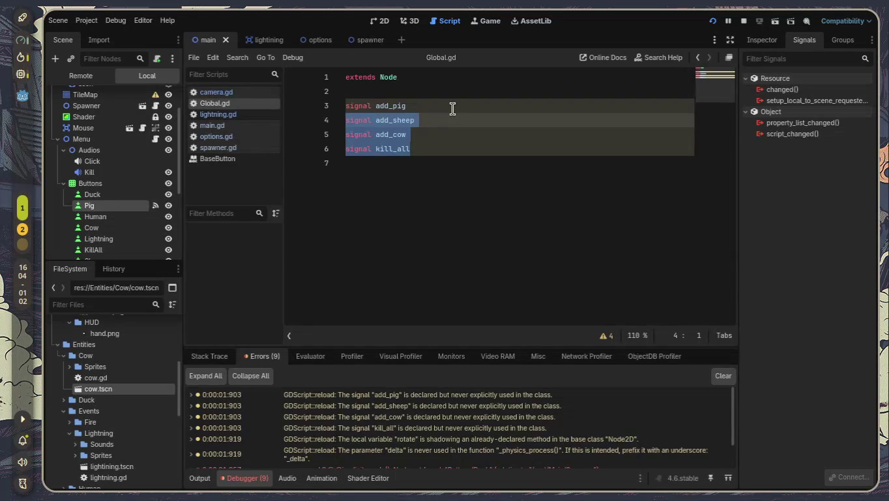
key("Down")
key("Up")
key("Up")
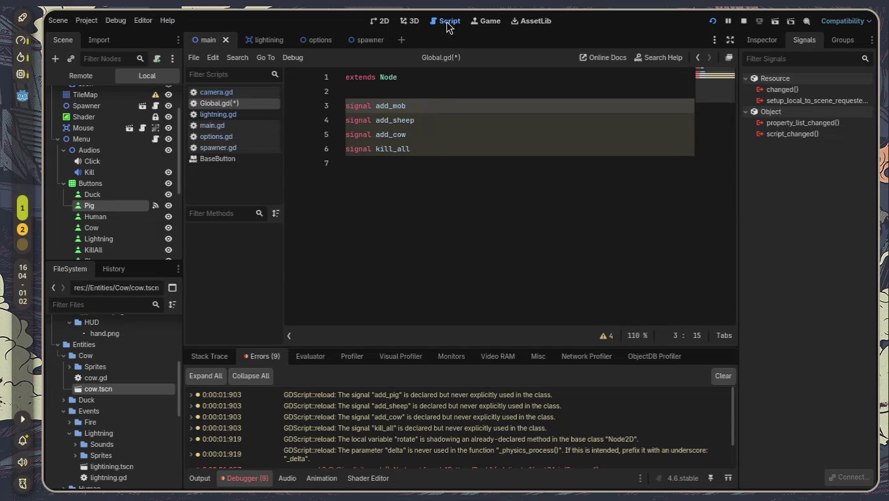
left_click(257, 115)
left_click(252, 104)
key("ctrl+s")
Return to the spawner.gd script
left_click(251, 136)
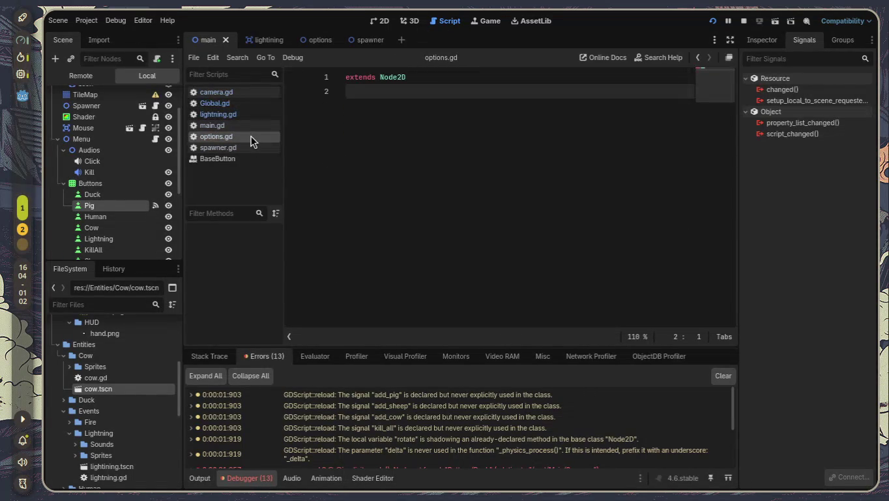
left_click(264, 148)
left_click(390, 149)
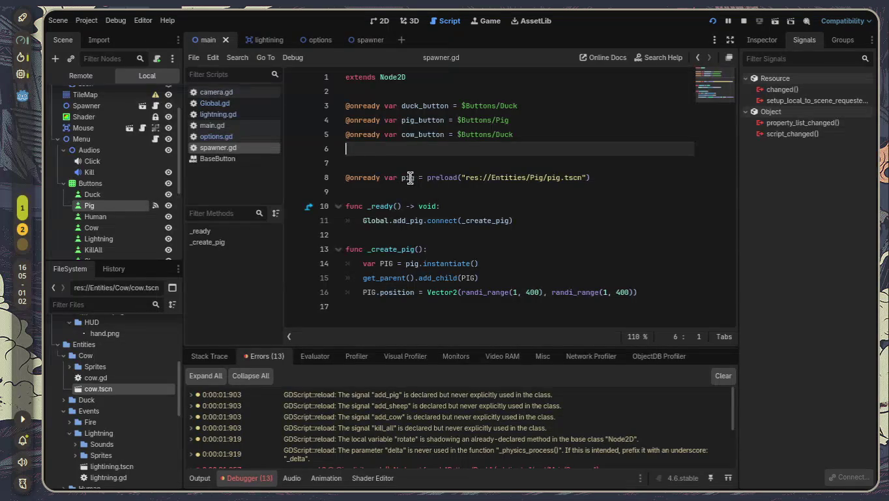
Rename the pig variable to mobs and wrap its preload in an array bracket
left_click(411, 176)
double_click(411, 177)
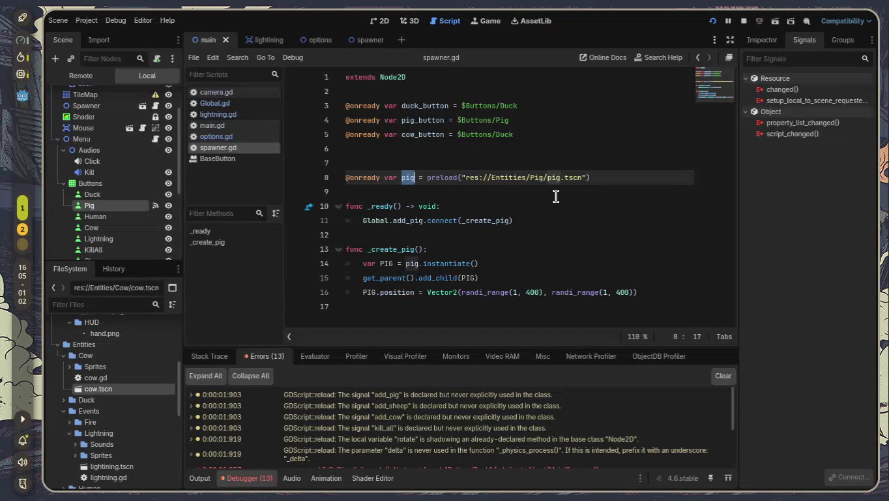
type("mobs")
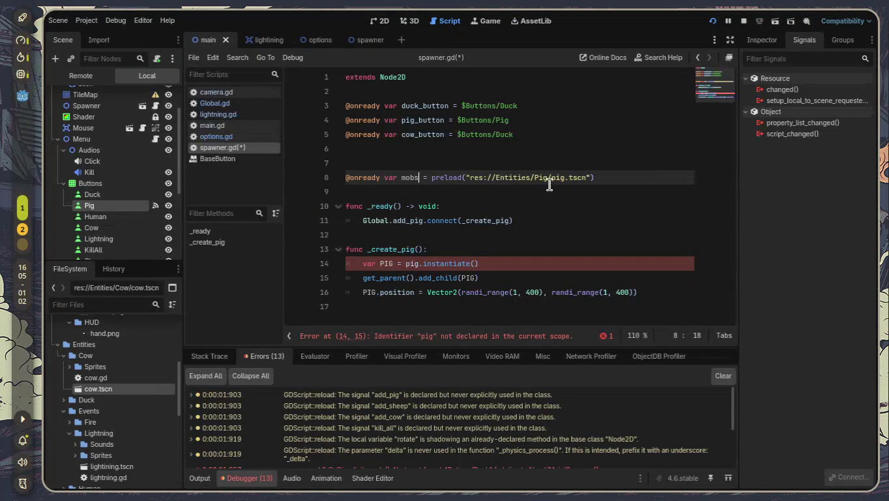
left_click(431, 178)
type("[")
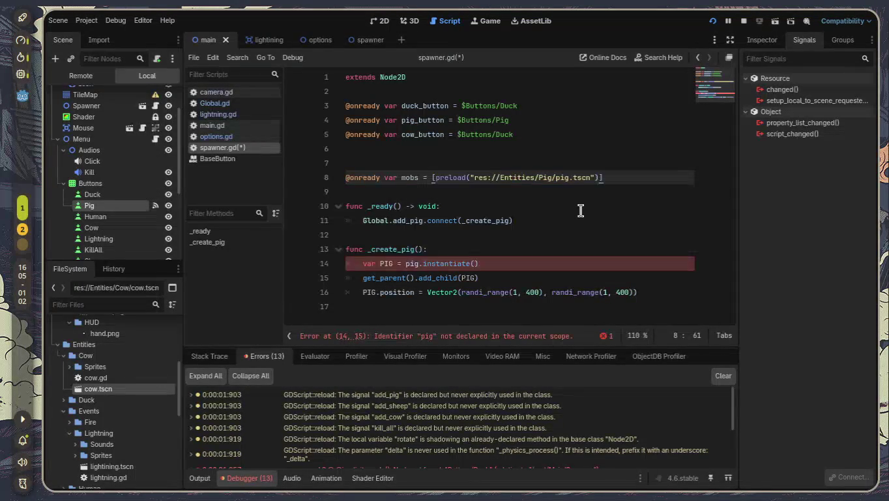
type(",")
key("Return")
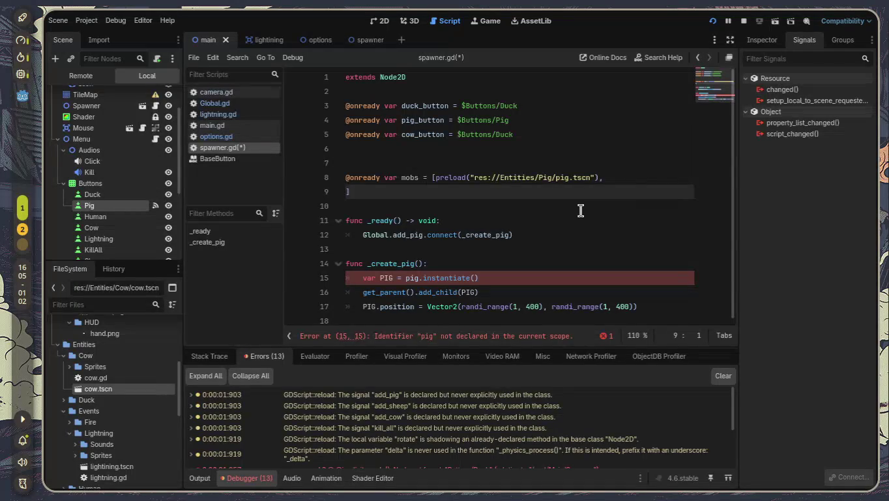
type("res")
type("://")
key("BackSpace")
key("BackSpace")
key("BackSpace")
Insert the duck.tscn path as the second mobs entry on line 9
scroll(124, 415, "down", 3)
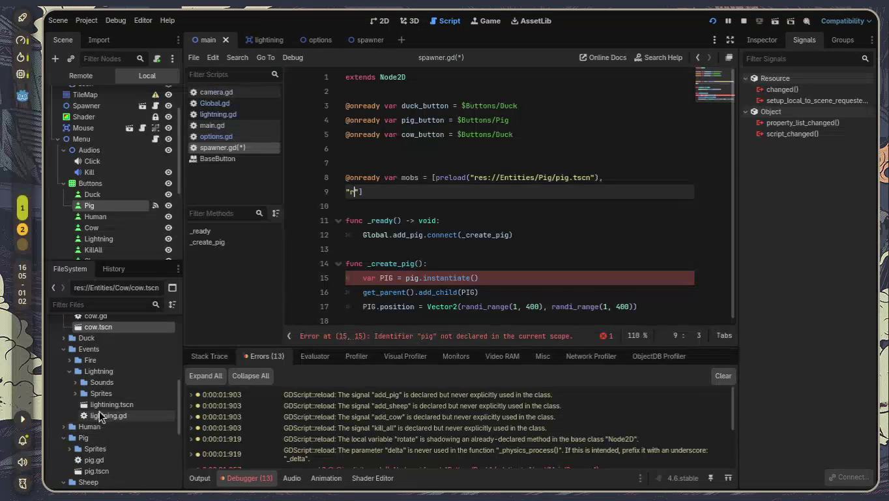
left_click(62, 338)
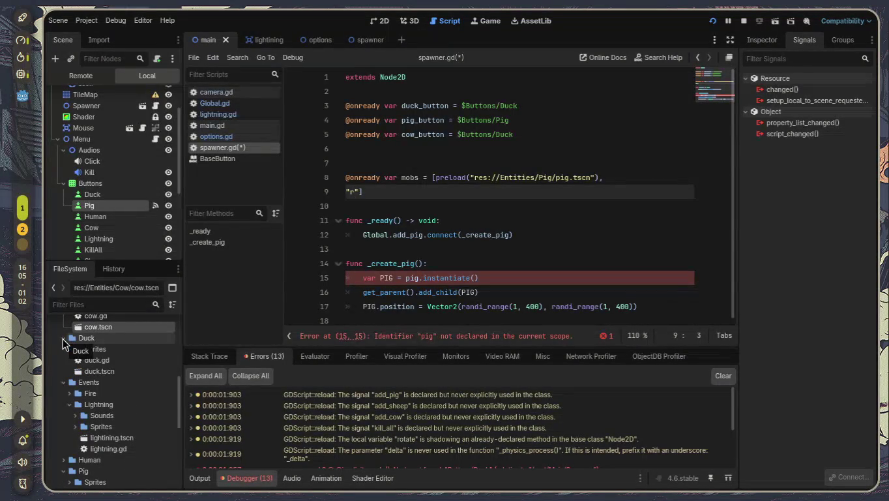
mouse_move(124, 375)
left_mouse_down()
mouse_move(318, 270)
mouse_move(353, 190)
mouse_move(107, 391)
mouse_move(106, 376)
left_mouse_up()
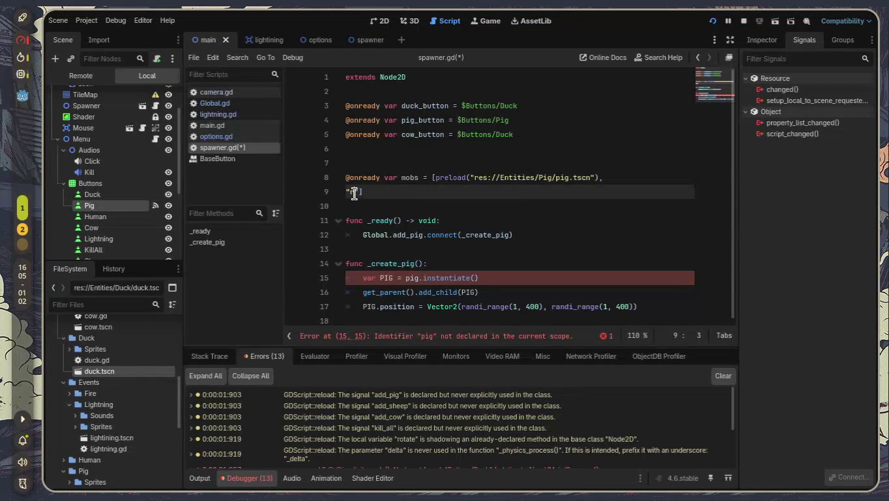
key("BackSpace")
key("BackSpace")
key("BackSpace")
mouse_move(98, 370)
left_mouse_down()
mouse_move(457, 215)
mouse_move(608, 178)
left_mouse_up()
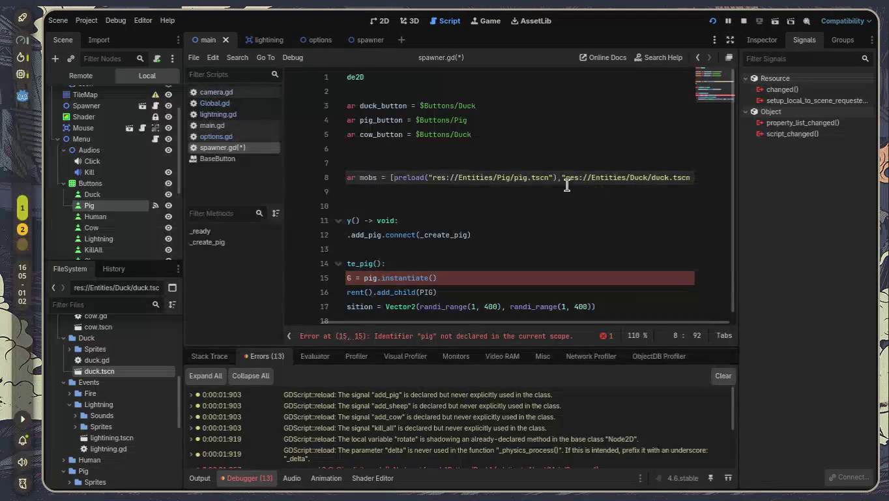
key("Return")
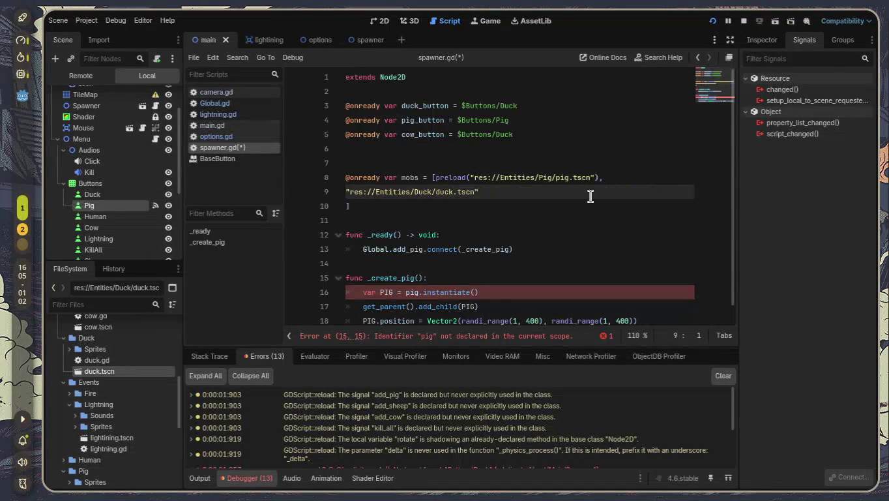
Put the pig and duck entries on separate lines, each wrapped in preload()
key("ctrl+Right")
key("ctrl+Right")
key("Up")
key("Up")
key("Down")
key("Down")
key("Up")
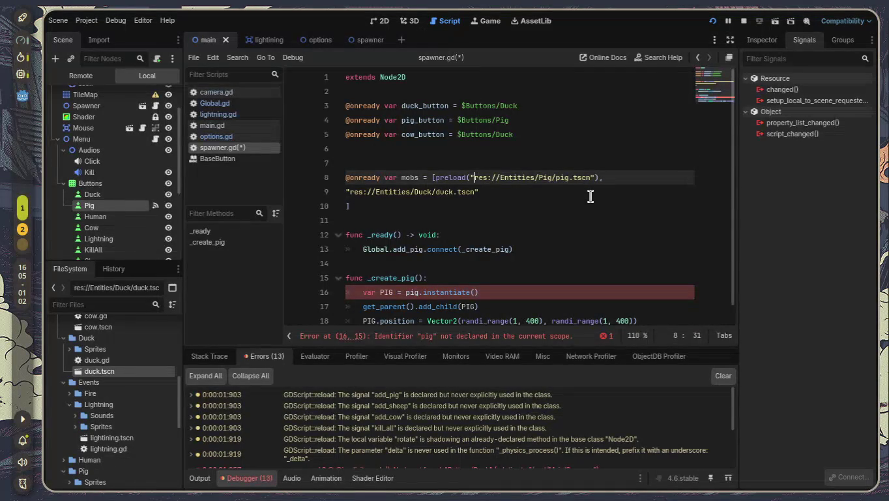
key("Return")
key("BackSpace")
key("Down")
key("Up")
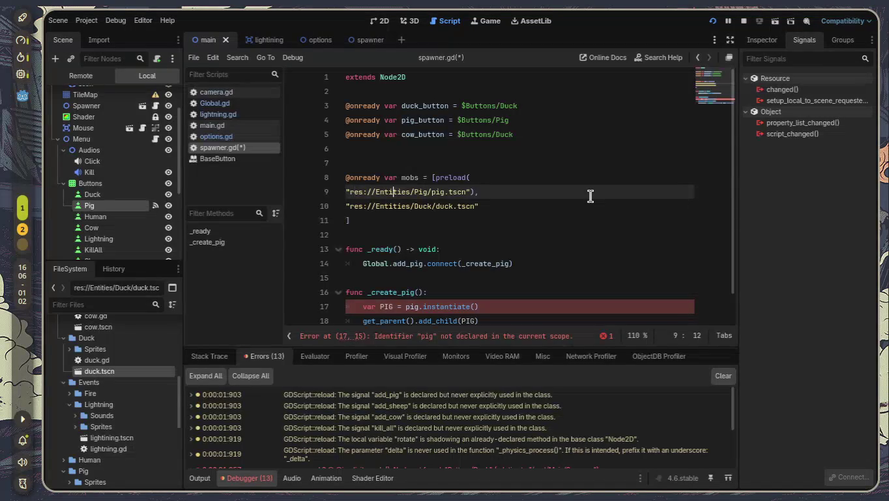
key("Up")
key("Return")
key("BackSpace")
key("BackSpace")
key("Return")
key("Down")
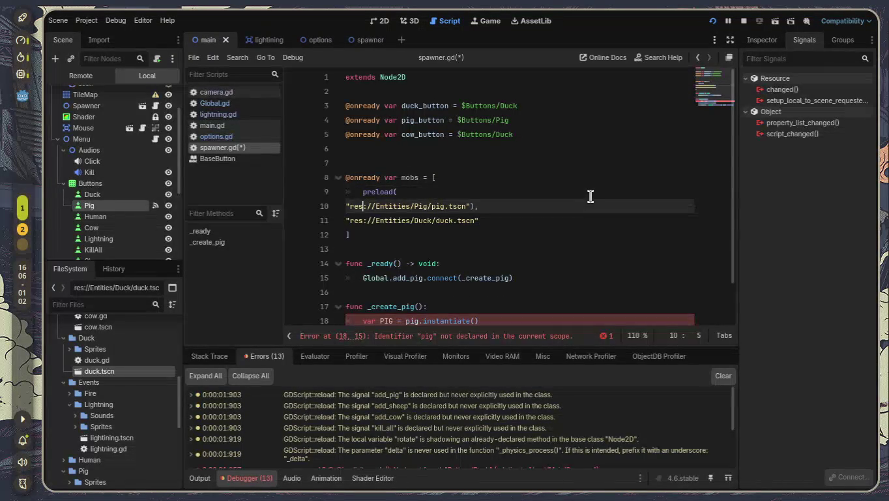
key("BackSpace")
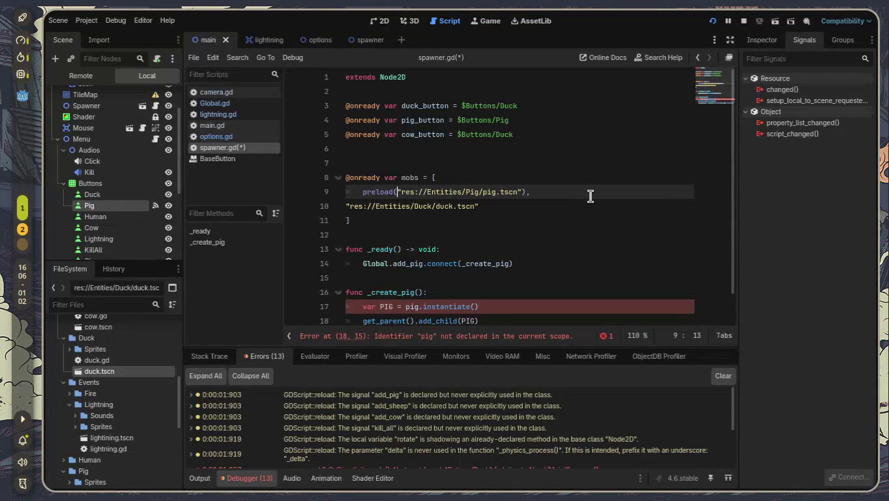
key("Left")
key("Left")
key("BackSpace")
key("Down")
type("preloa")
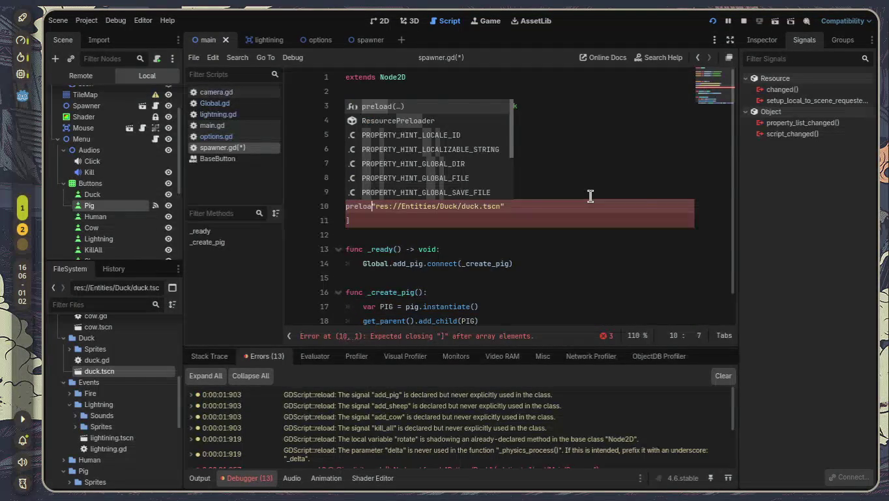
type("d(")
key("Escape")
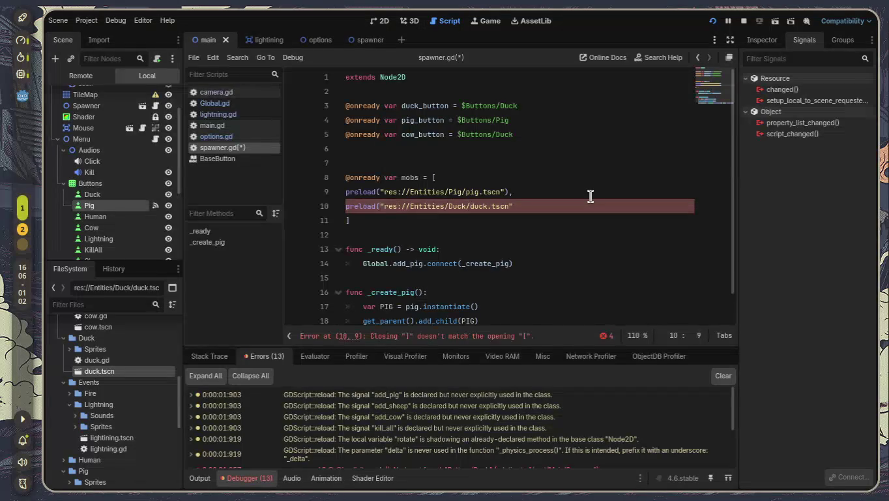
key("End")
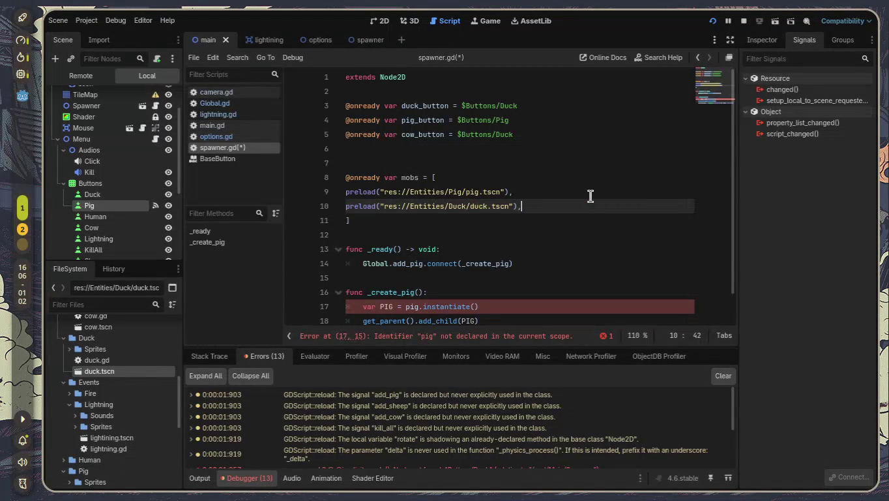
Add lightning.tscn as a third preload() entry on its own line
scroll(150, 404, "down", 2)
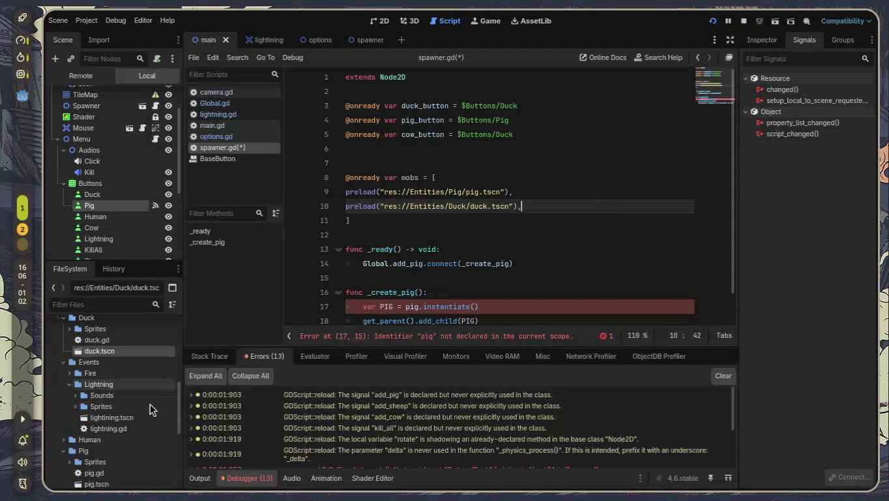
mouse_move(120, 397)
left_mouse_down()
mouse_move(549, 265)
mouse_move(536, 201)
left_mouse_up()
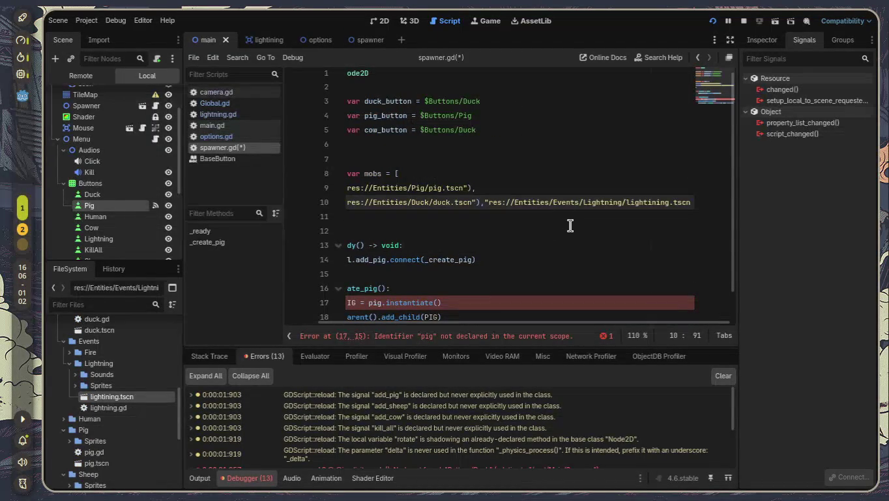
left_click(489, 202)
key("Return")
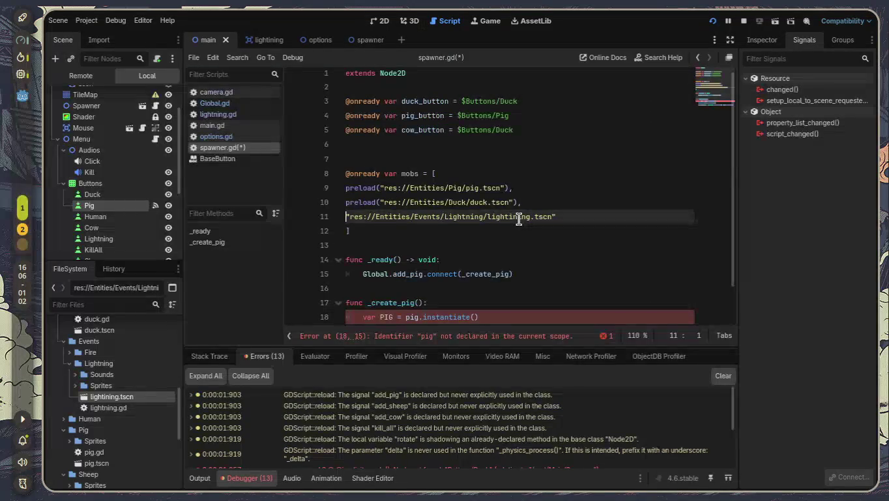
type("preload(")
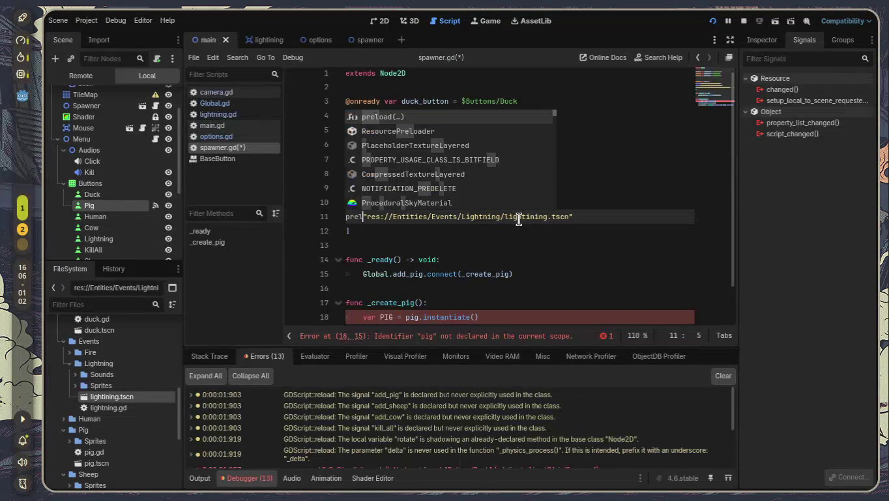
key("Delete")
key("Right")
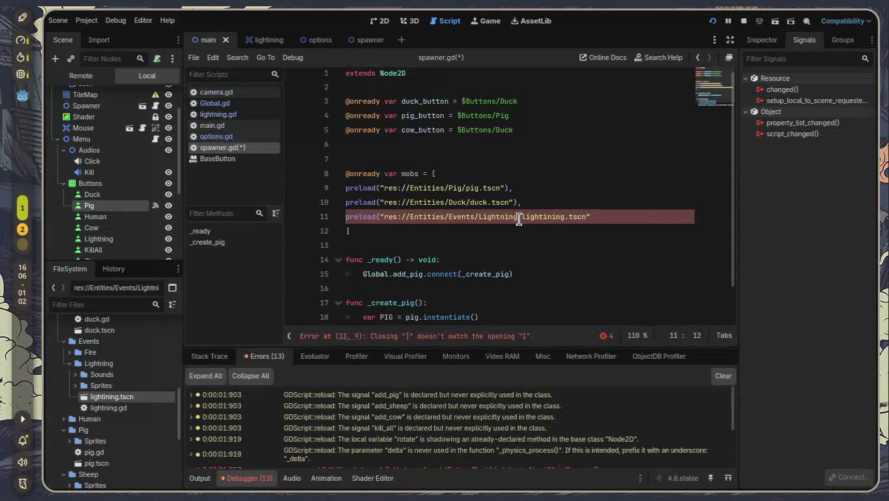
key("End")
key("Return")
key("BackSpace")
key("BackSpace")
type("\"),")
key("BackSpace")
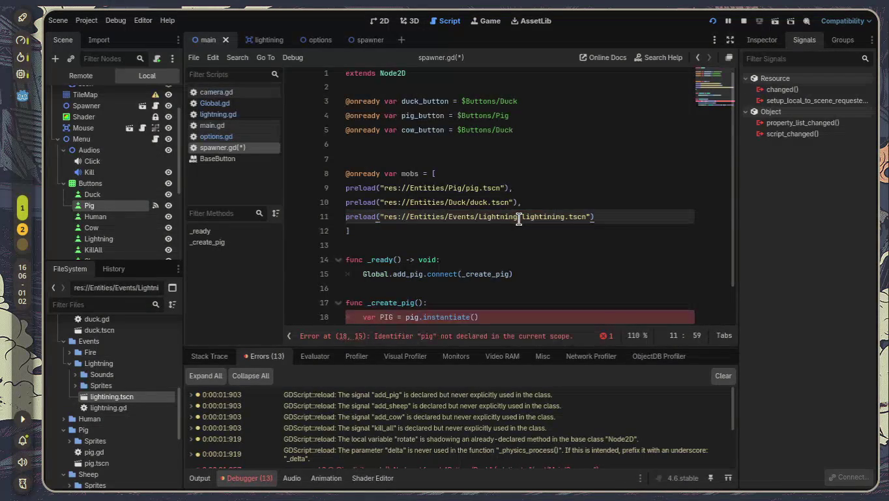
Add a preload() entry for cow.tscn using path autocomplete
key("Return")
type("preload(")
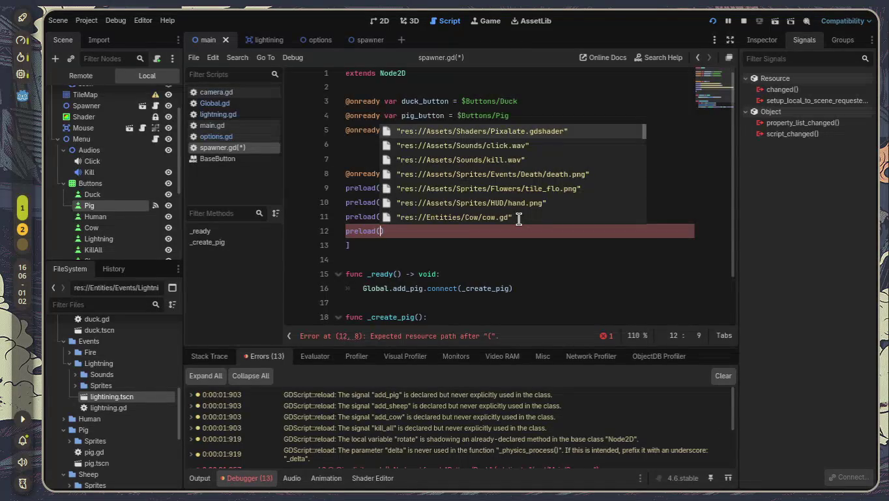
type("cow")
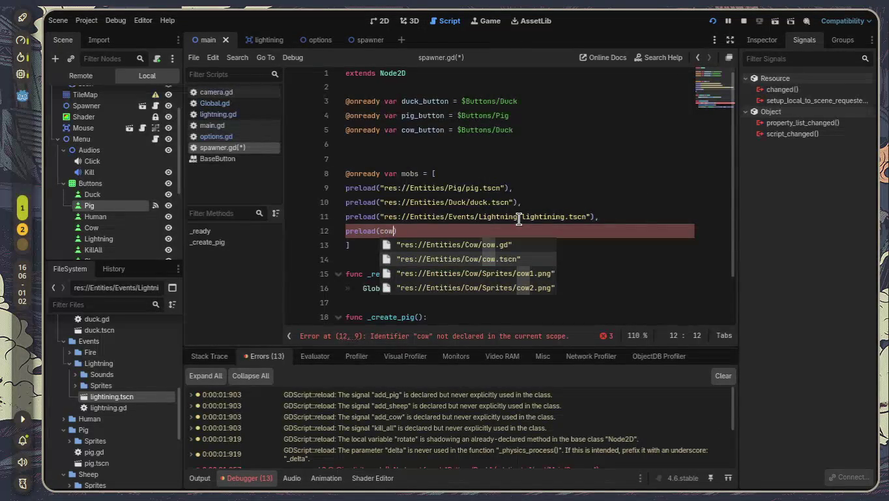
key("Return")
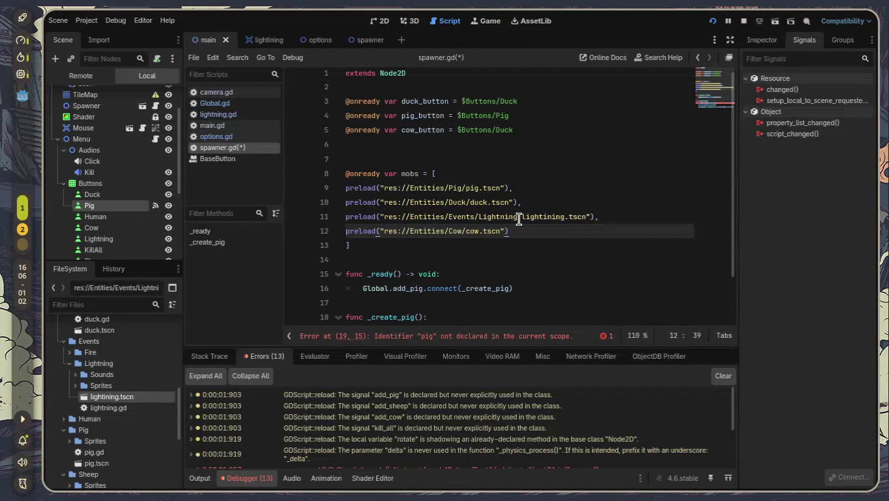
type(",")
key("Return")
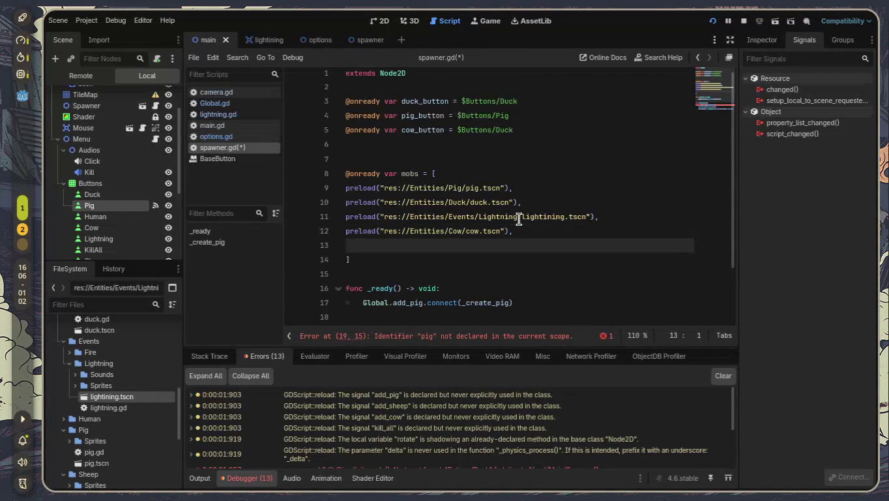
Add a preload() entry for human.tscn from the path suggestions
type("preload")
type("(")
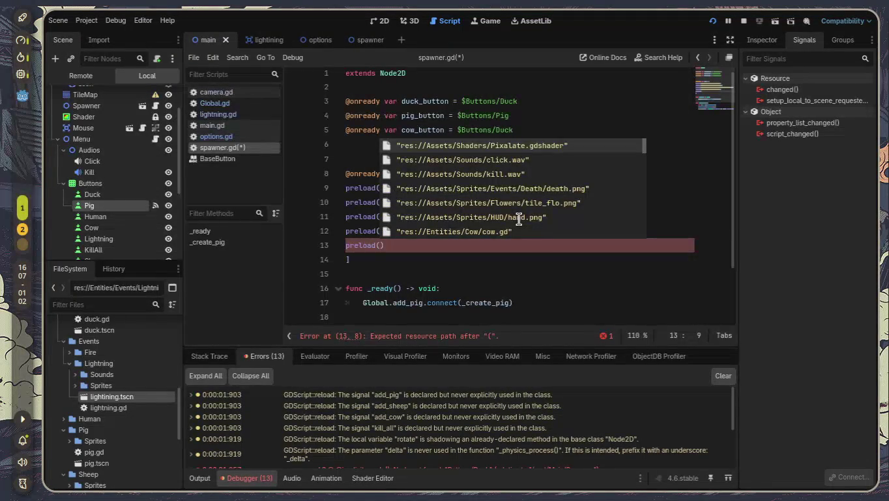
key("Down")
key("Down")
key("Down")
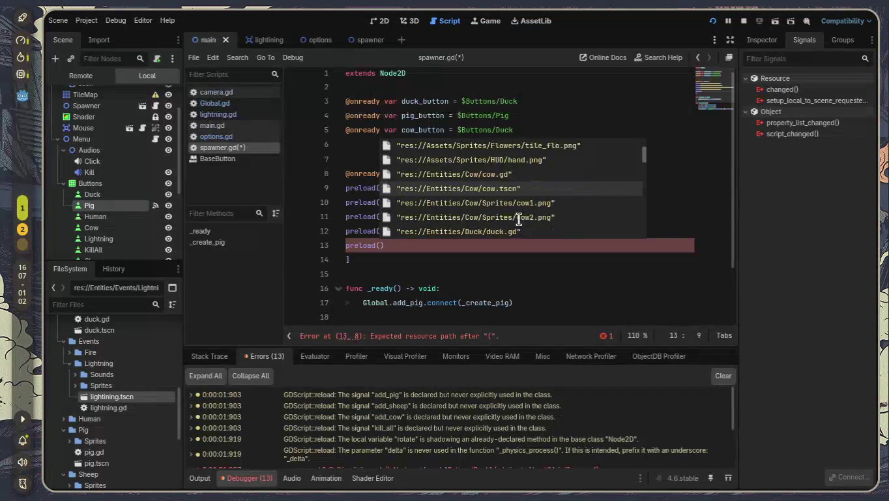
key("Down")
key("Down")
key("Down")
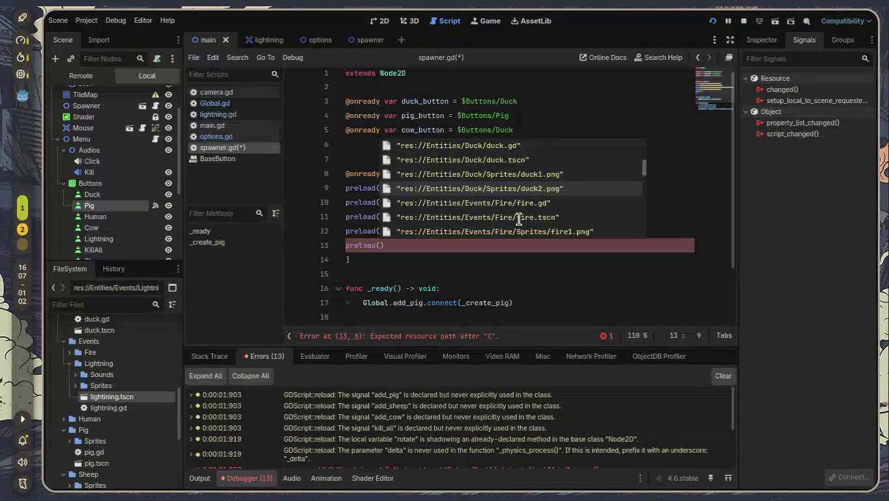
key("Down")
key("Down")
key("Down")
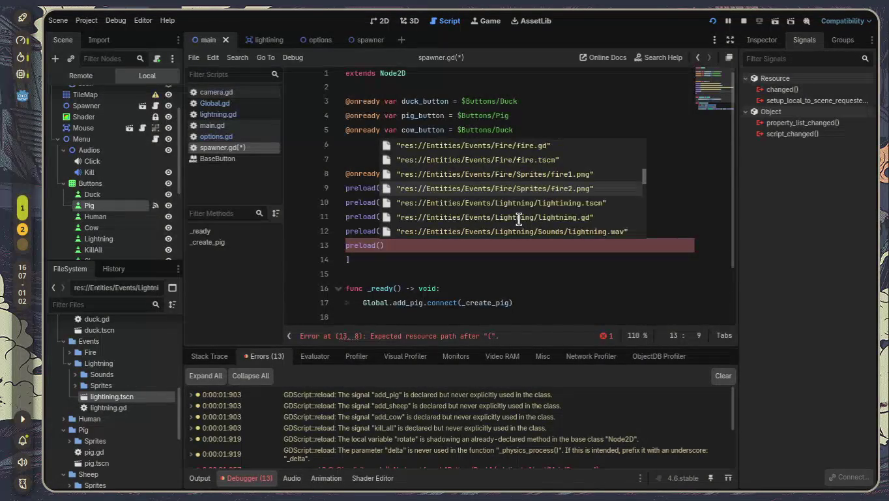
key("Down")
key("Down")
key("Down")
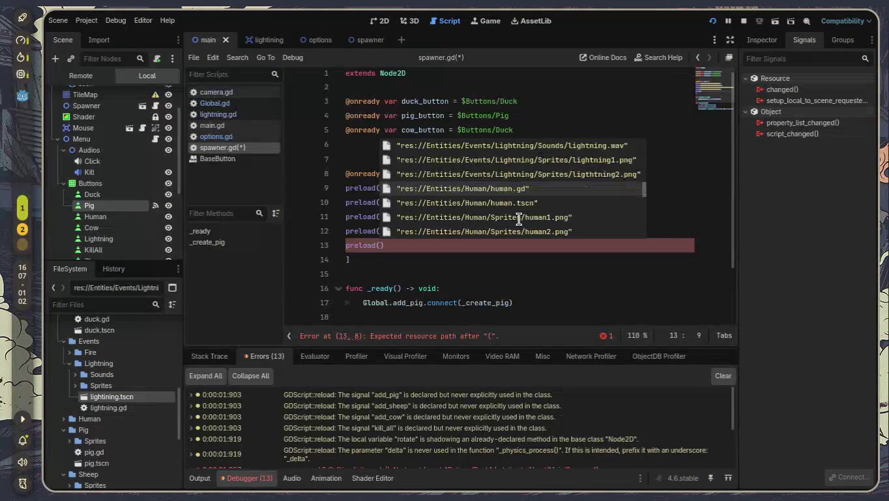
key("Up")
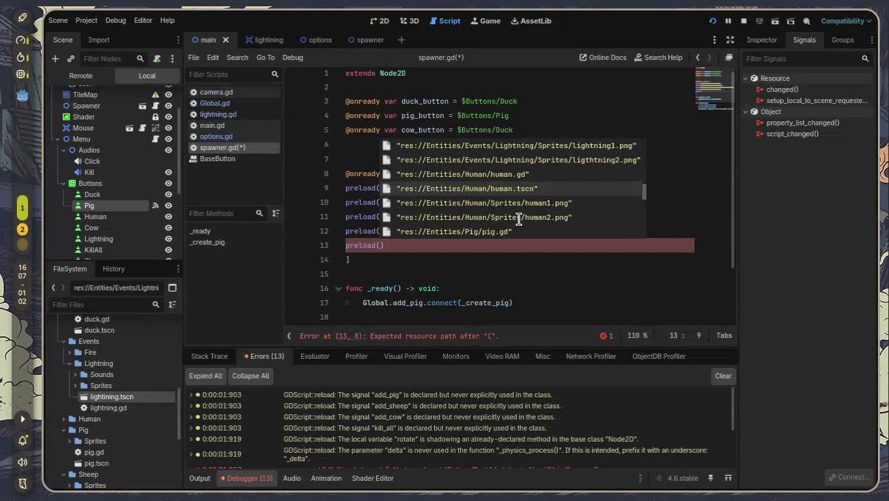
key("Return")
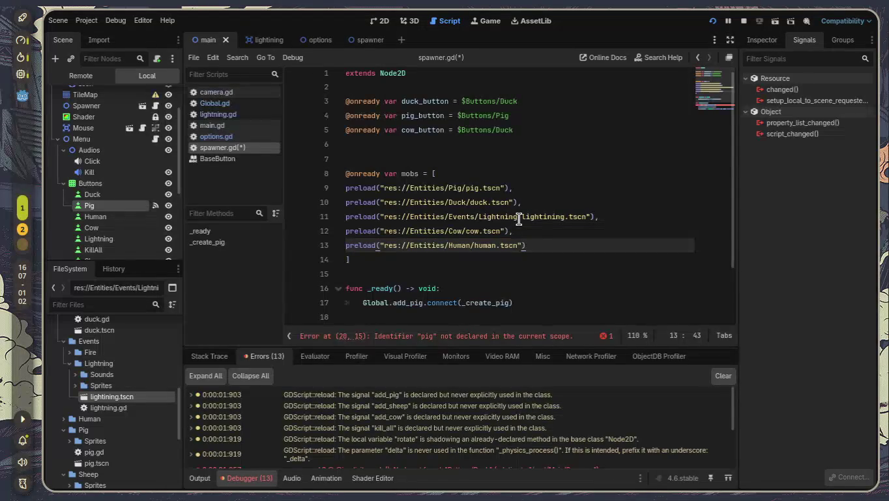
type(",")
key("Return")
Add a preload() entry for sheep.tscn via autocomplete
type("prel")
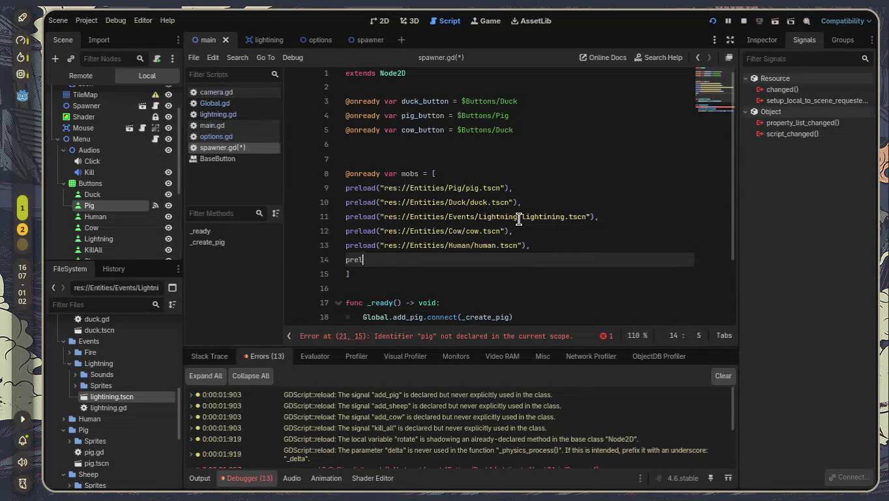
key("Return")
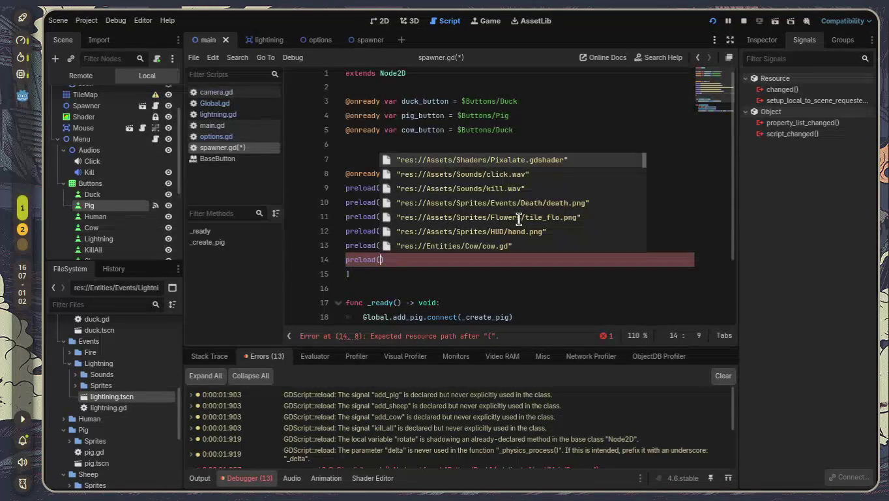
scroll(109, 426, "down", 4)
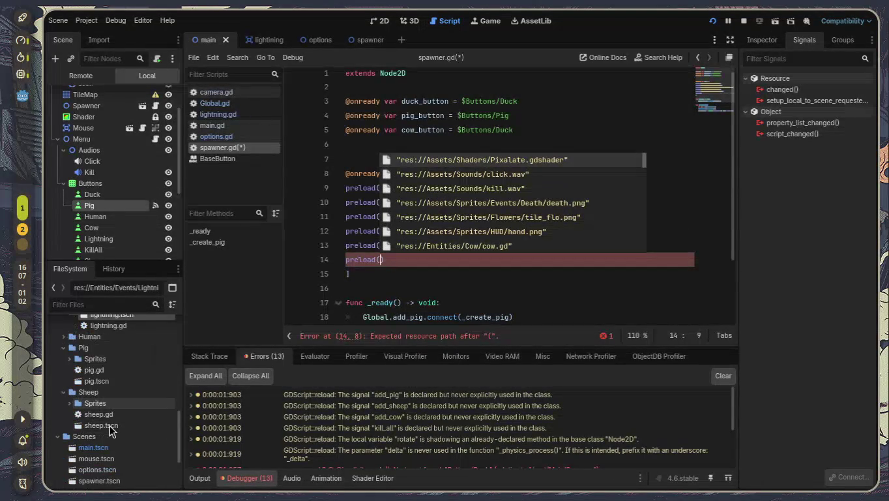
scroll(110, 425, "down", 1)
type("shee")
key("Down")
key("Return")
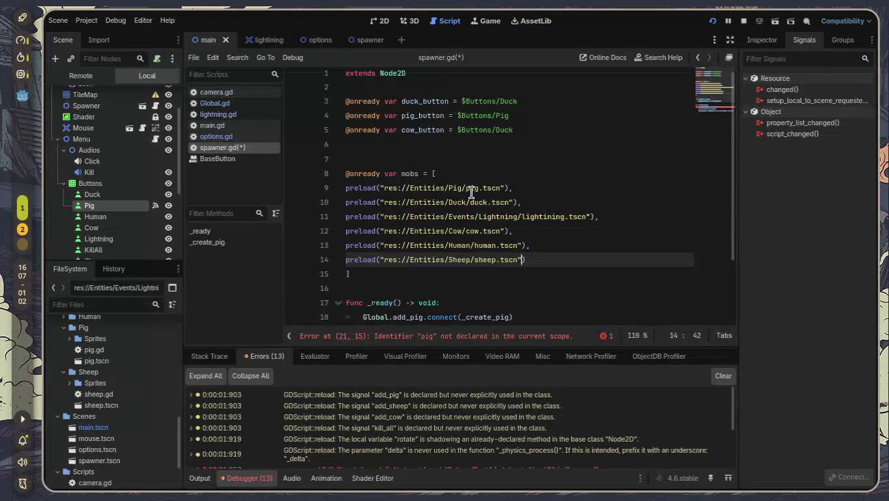
mouse_move(484, 216)
key("Return")
Add res://Entities/Events/Fire/fire.tscn as a preload entry and begin another preload()
type("pre")
key("BackSpace")
key("BackSpace")
key("BackSpace")
key("BackSpace")
type(",")
key("Return")
type("preç")
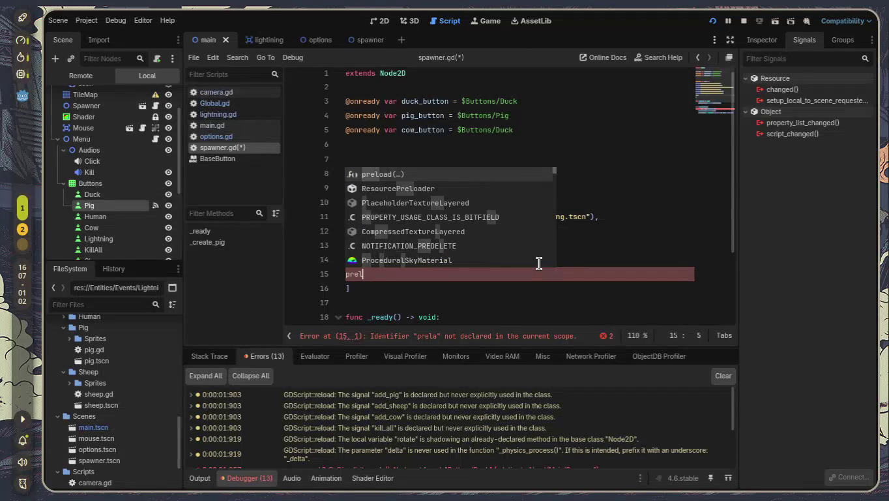
key("Return")
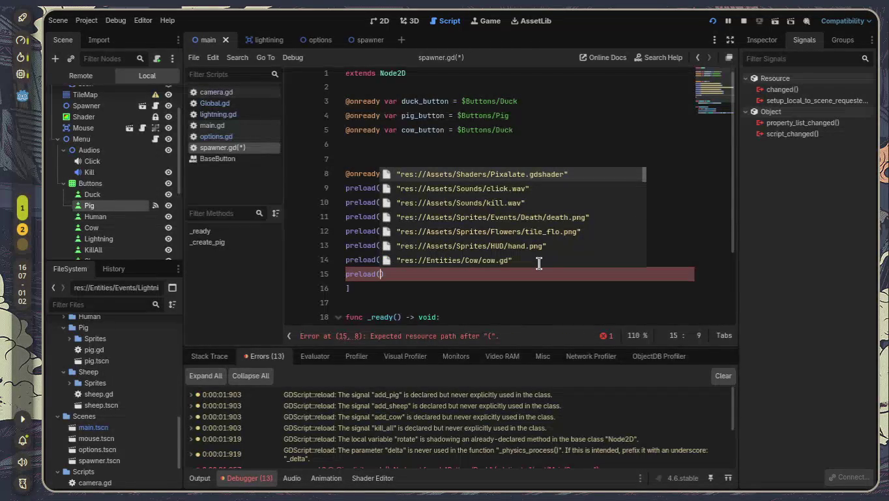
type("fire")
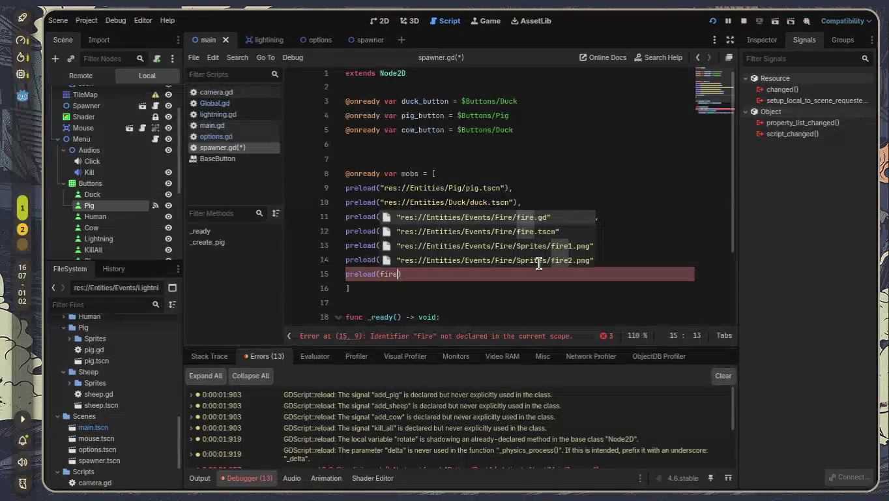
key("Down")
key("Return")
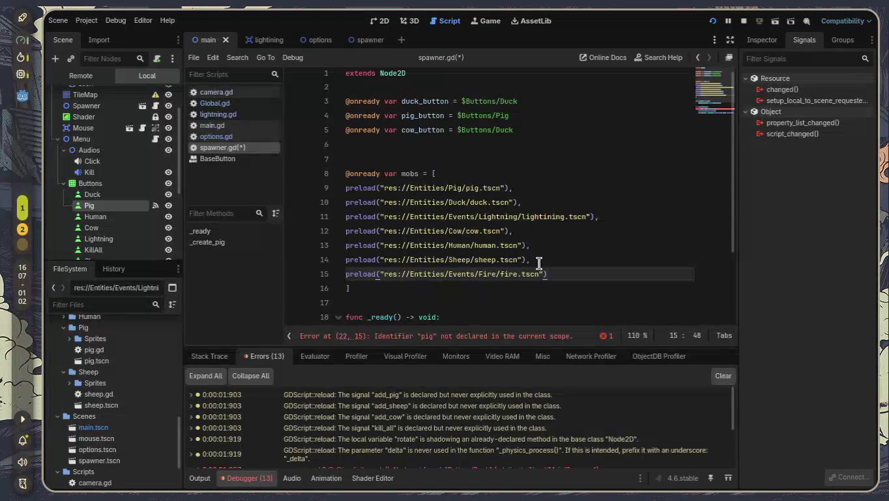
type(",")
key("Return")
type("preload(")
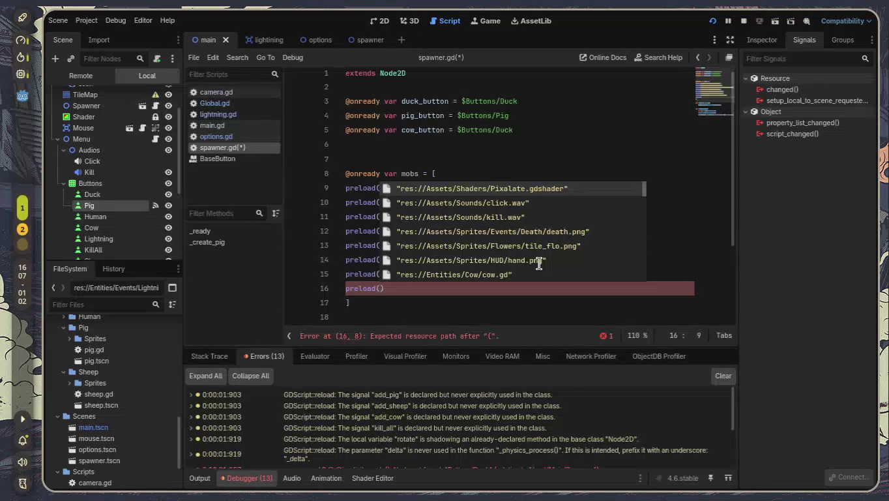
Erase the unfinished preload() entry on line 16
scroll(117, 420, "down", 4)
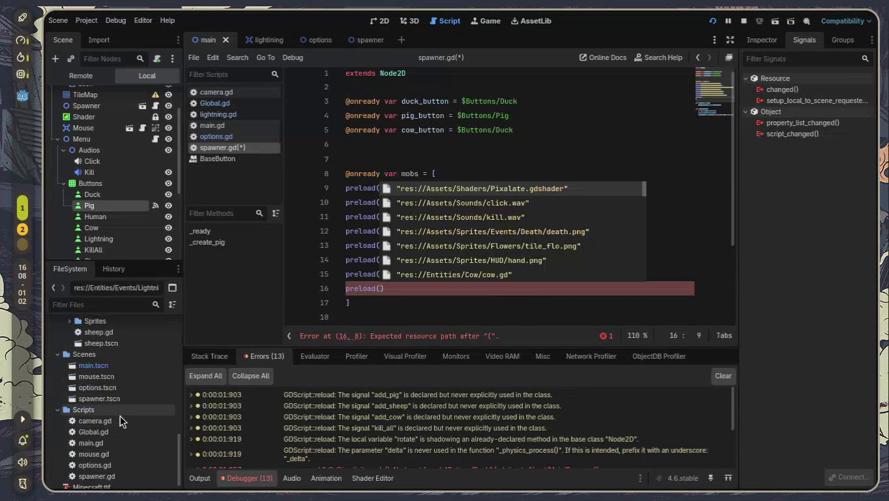
scroll(120, 415, "up", 7)
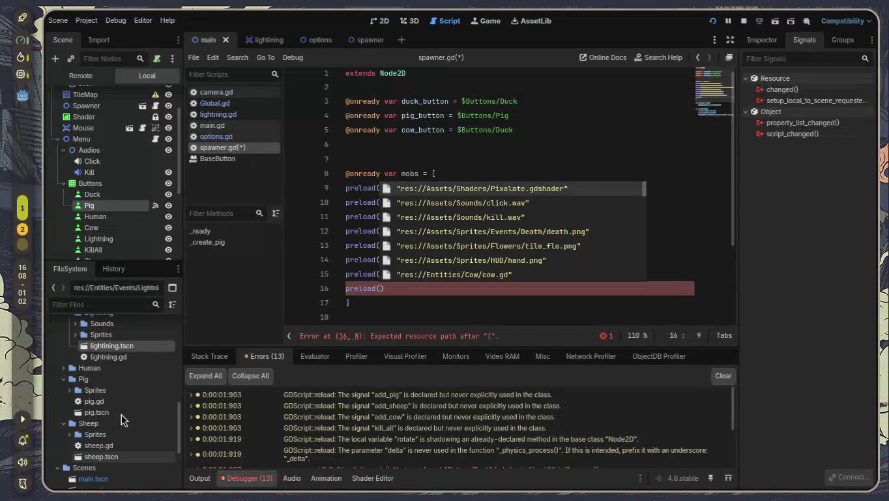
scroll(122, 415, "up", 6)
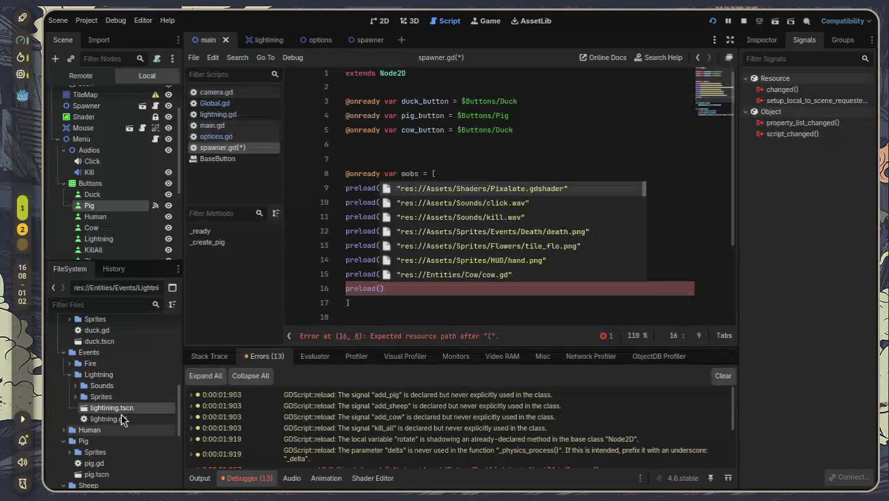
scroll(122, 415, "up", 1)
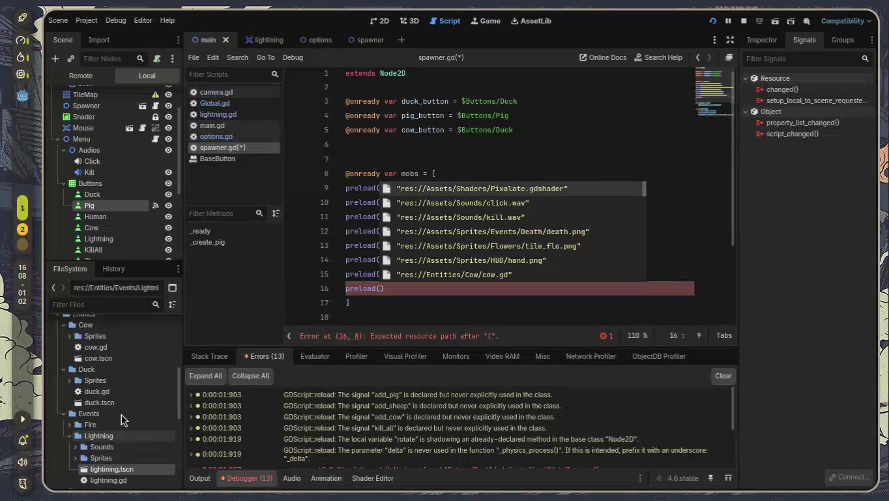
scroll(122, 415, "up", 4)
scroll(121, 414, "up", 4)
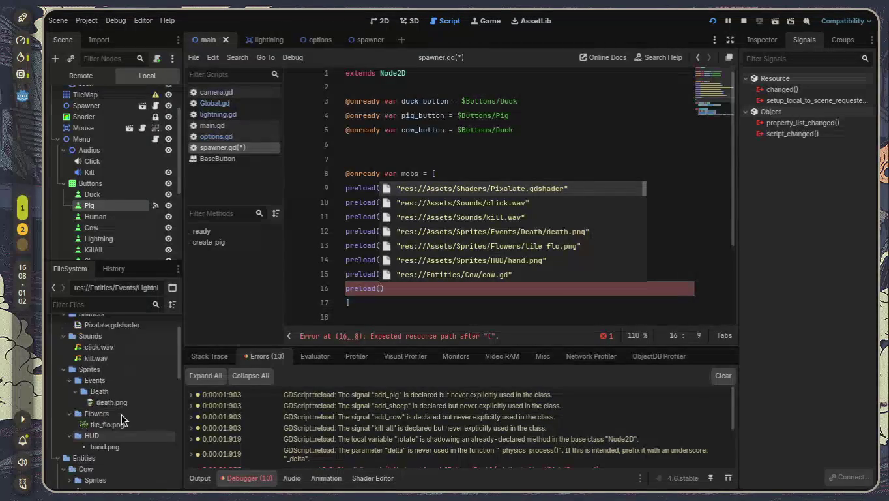
left_click(591, 292)
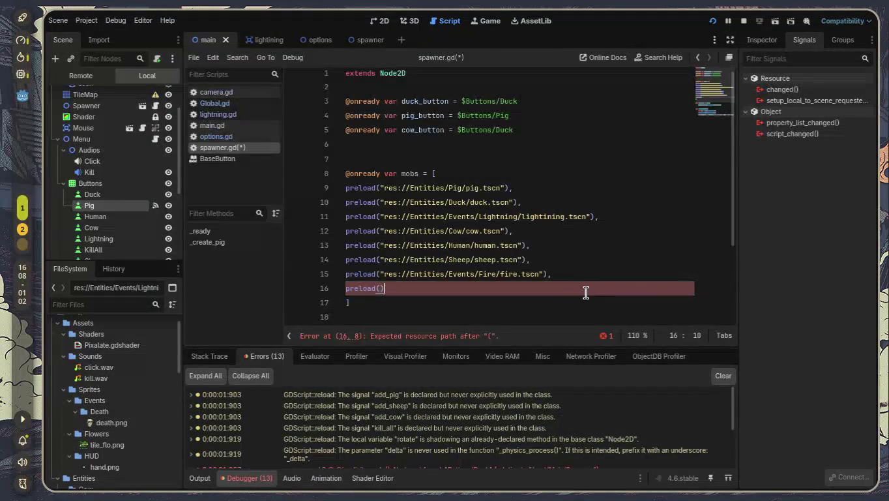
key("BackSpace")
key("BackSpace")
key("BackSpace")
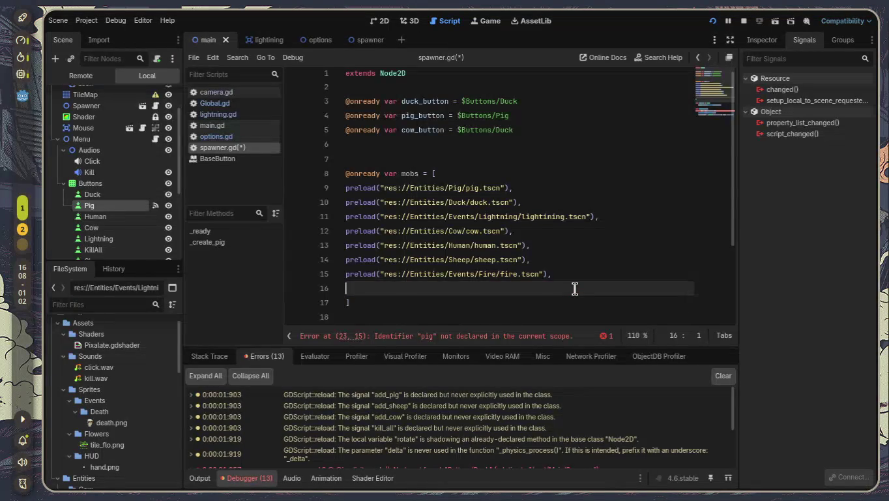
Delete the empty line so the closing bracket directly follows the fire.tscn entry
key("Up")
key("Up")
key("Up")
key("Down")
key("Down")
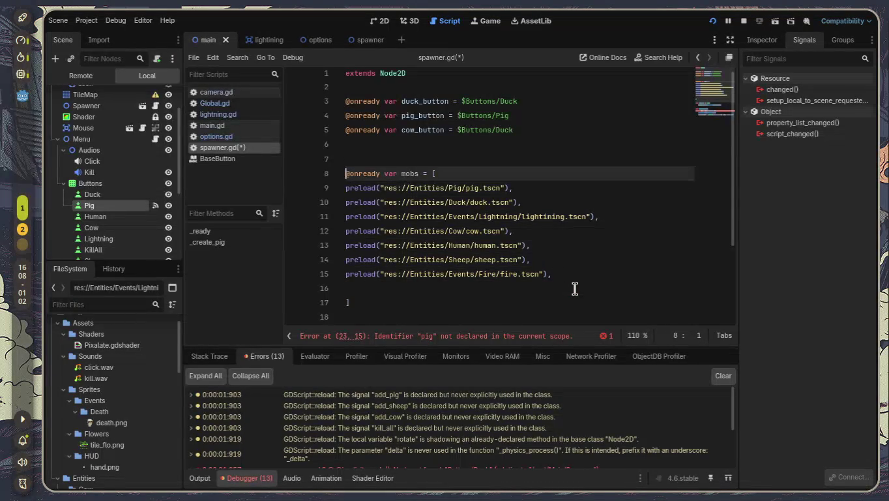
key("Return")
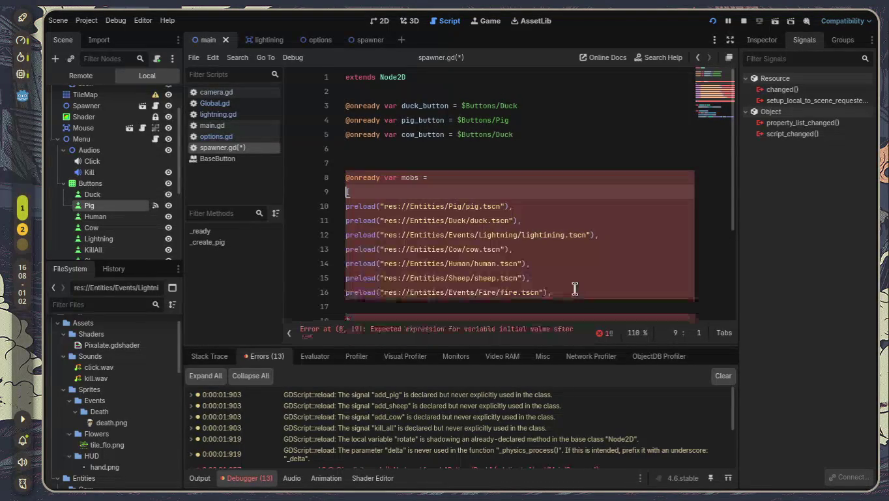
key("BackSpace")
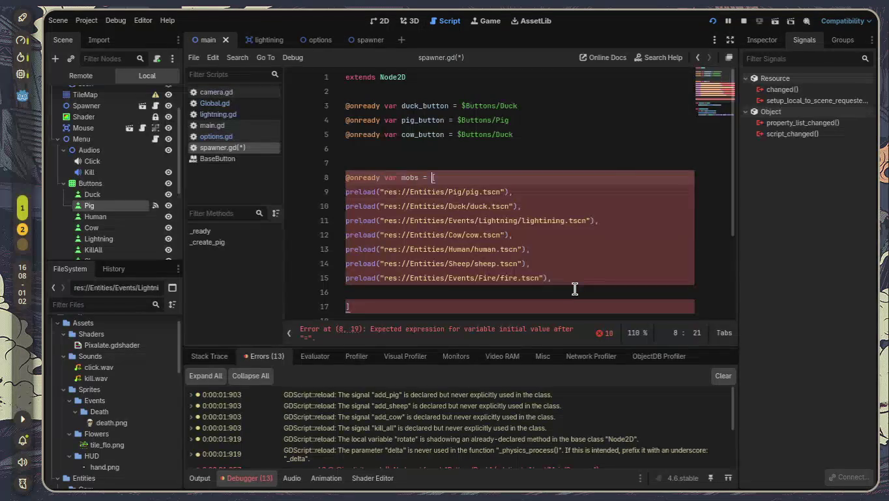
key("Down")
key("Down")
key("Down")
key("Up")
key("BackSpace")
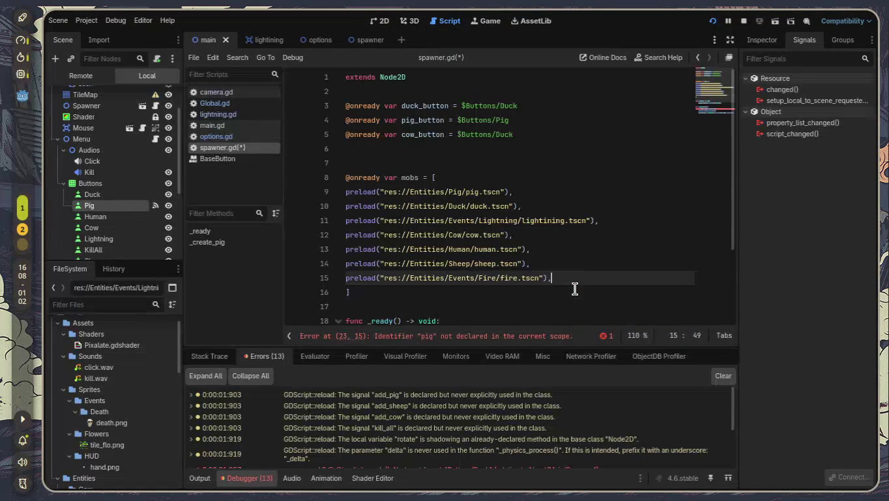
scroll(574, 288, "down", 3)
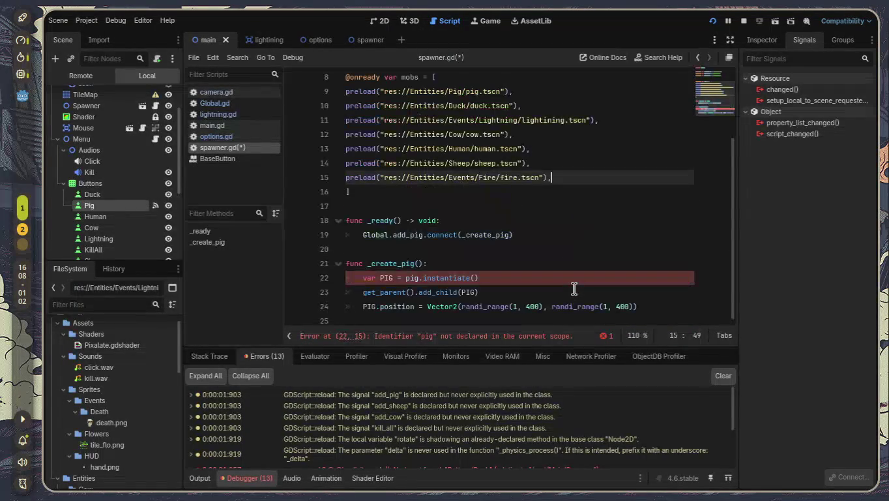
scroll(418, 215, "up", 2)
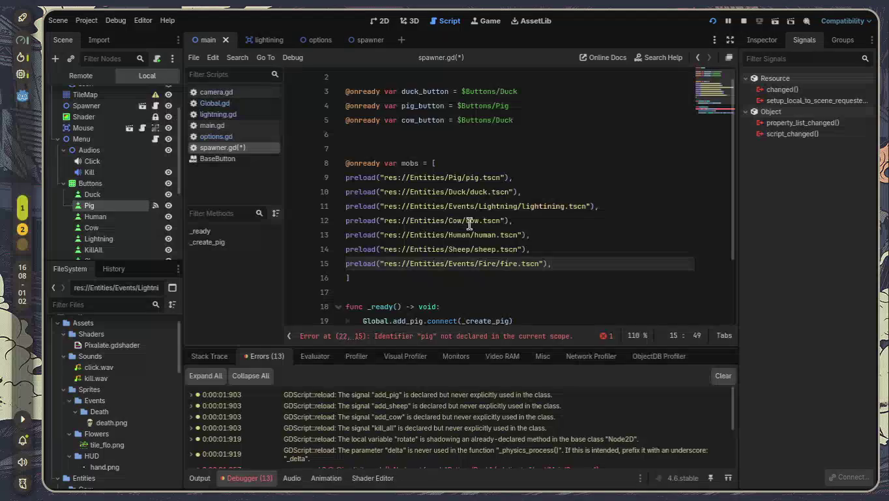
scroll(368, 197, "down", 2)
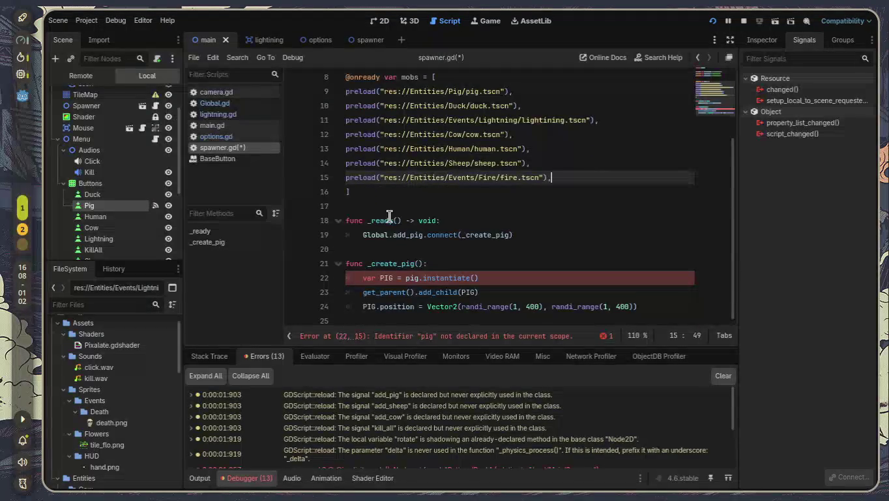
mouse_move(389, 219)
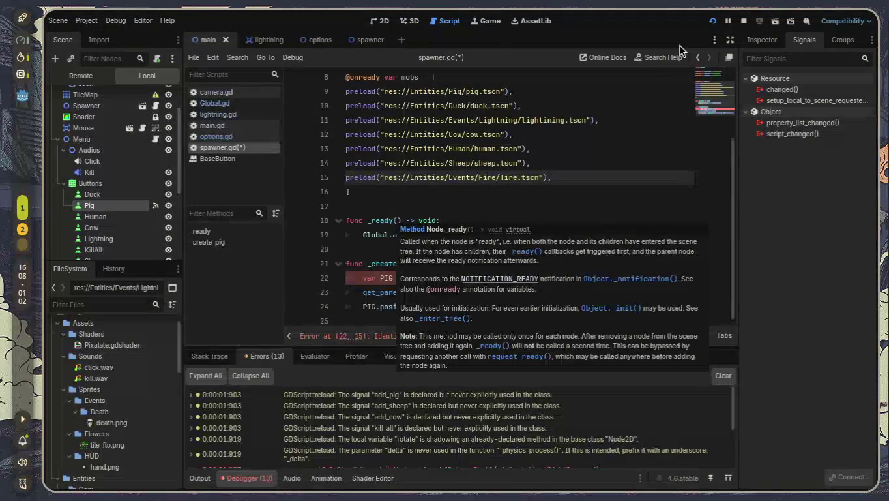
Open the Array class docs from Search Help, collapse the Debugger, and stop the game
left_click(663, 56)
type("a")
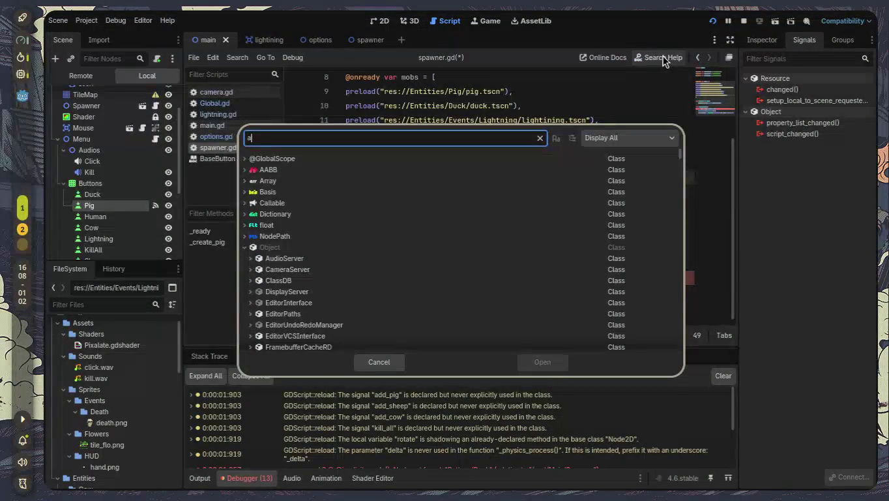
type("rray")
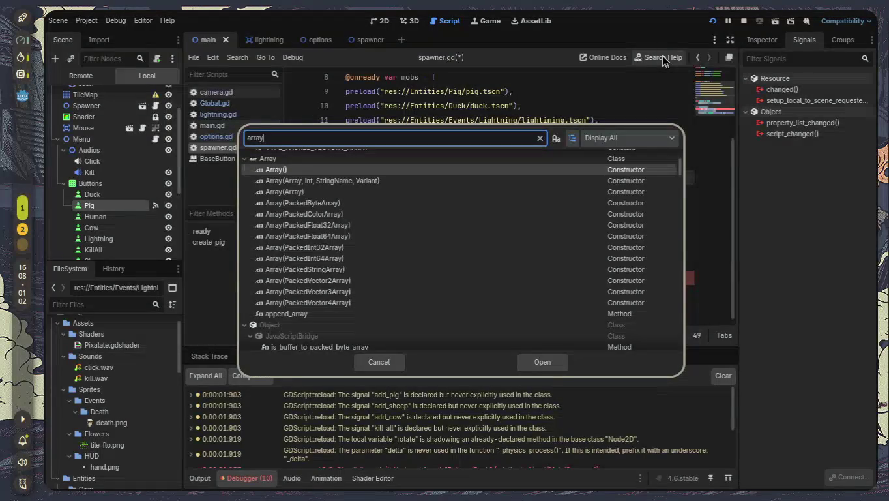
key("Return")
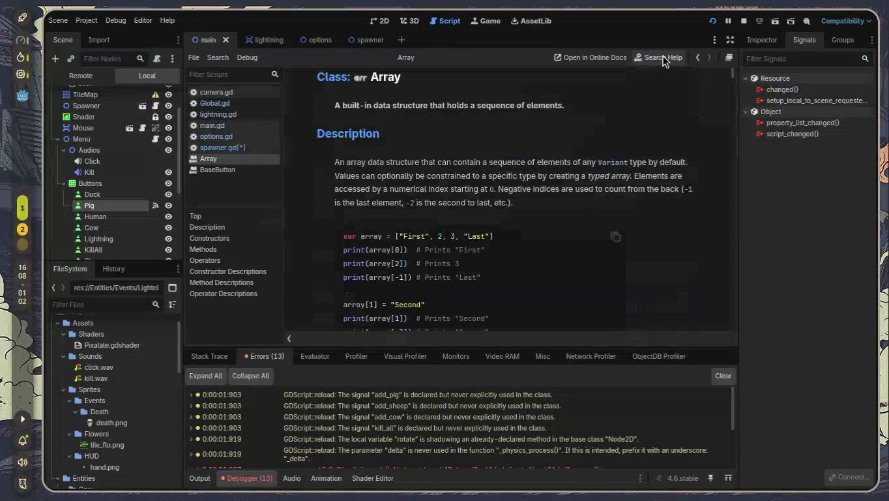
scroll(491, 195, "down", 2)
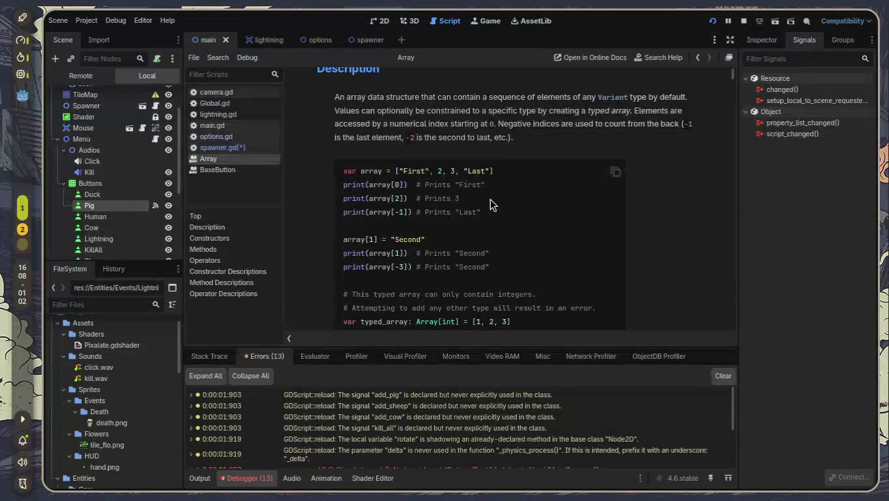
left_click(263, 481)
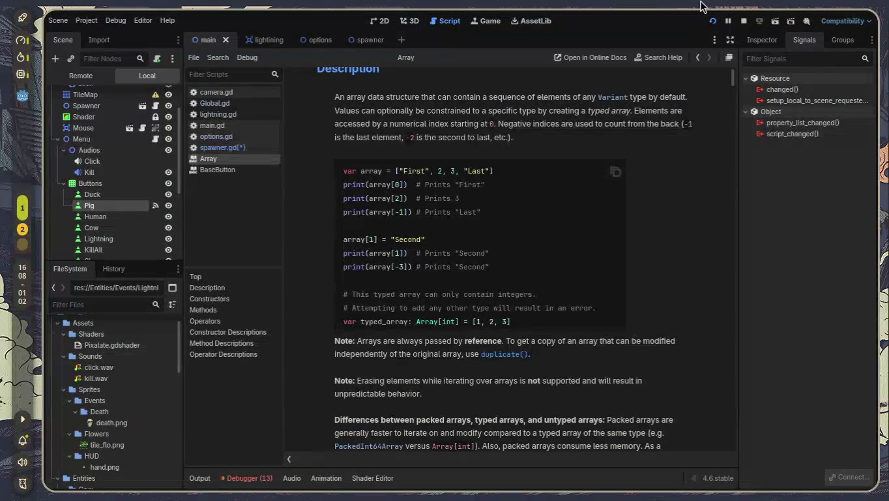
left_click(743, 21)
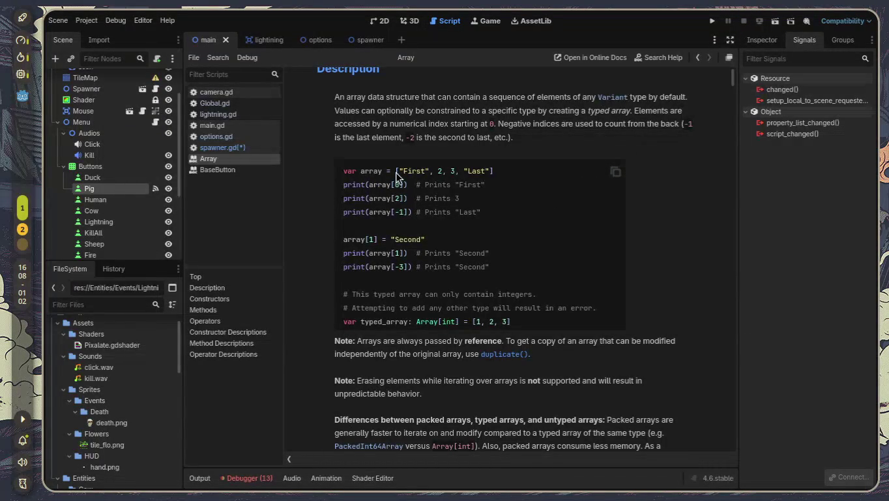
Examine the Array indexing example, selecting parts like print(array[0])
left_click_drag(398, 170, 425, 171)
left_click(430, 199)
mouse_move(359, 184)
left_mouse_down()
mouse_move(389, 185)
mouse_move(400, 204)
left_mouse_up()
left_click(369, 186)
left_click(384, 196)
double_click(378, 186)
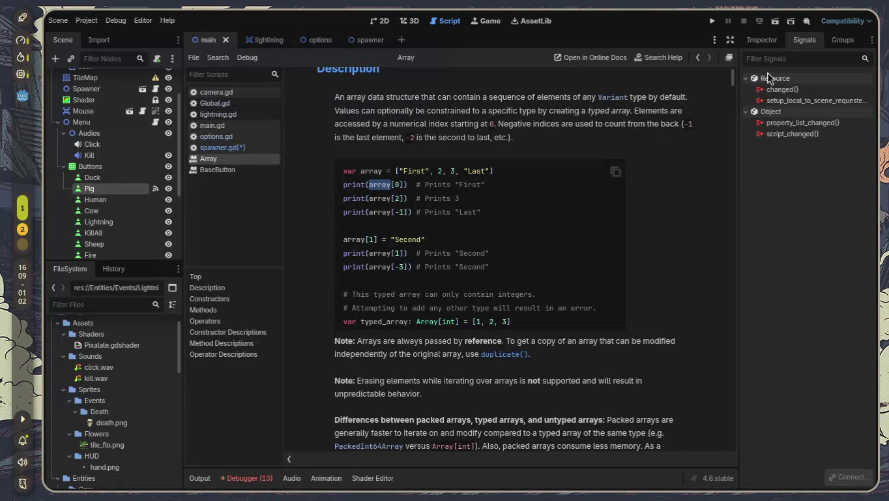
Read through the Array documentation page and its code example, glancing at camera.gd
scroll(411, 207, "down", 3)
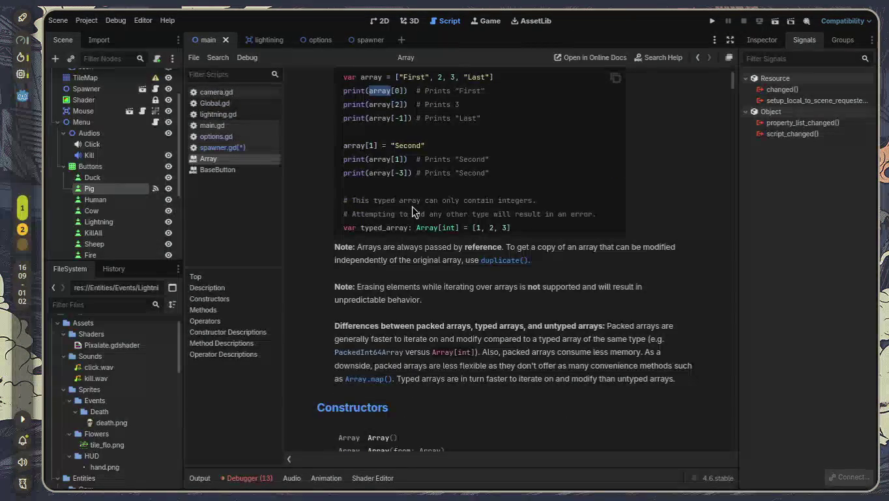
scroll(412, 208, "down", 6)
scroll(413, 215, "down", 6)
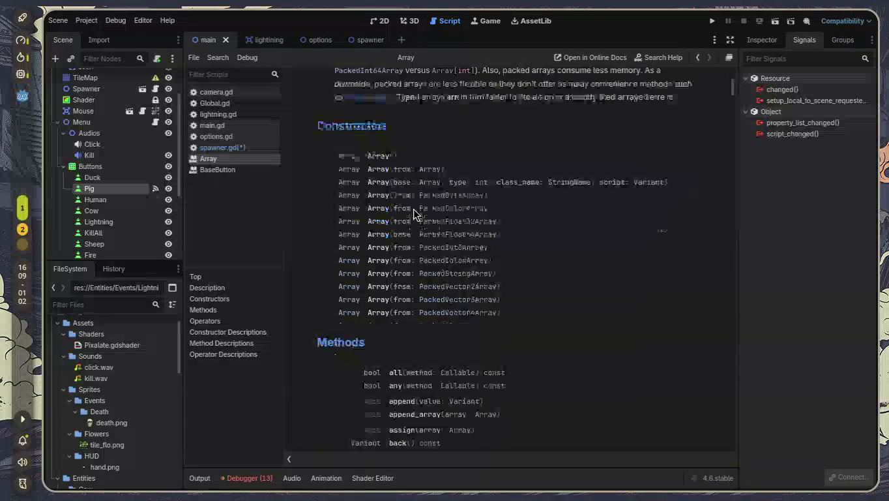
mouse_move(228, 95)
left_mouse_down()
mouse_move(440, 102)
mouse_move(452, 89)
mouse_move(296, 86)
mouse_move(351, 58)
left_mouse_up()
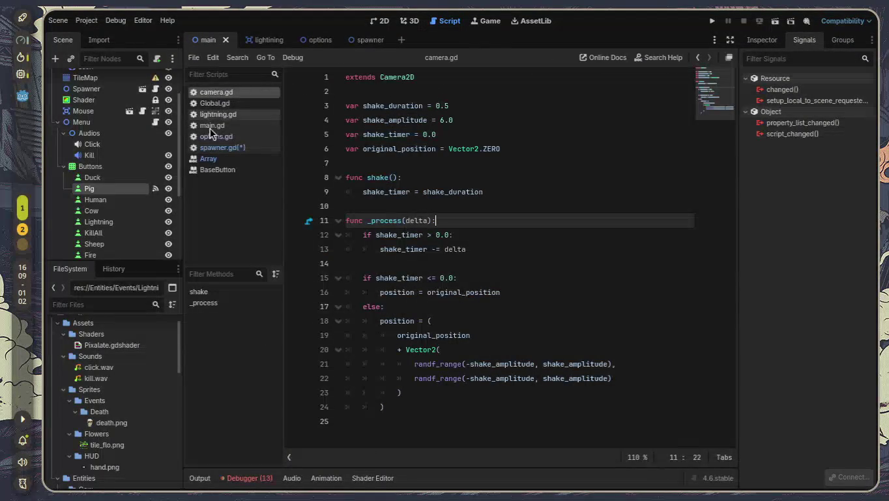
left_click(227, 159)
scroll(508, 203, "down", 3)
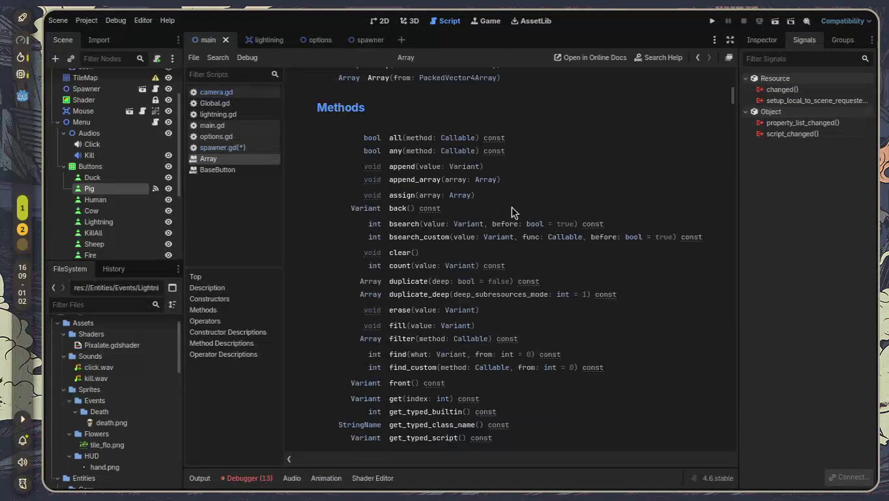
scroll(512, 207, "down", 6)
scroll(512, 207, "down", 8)
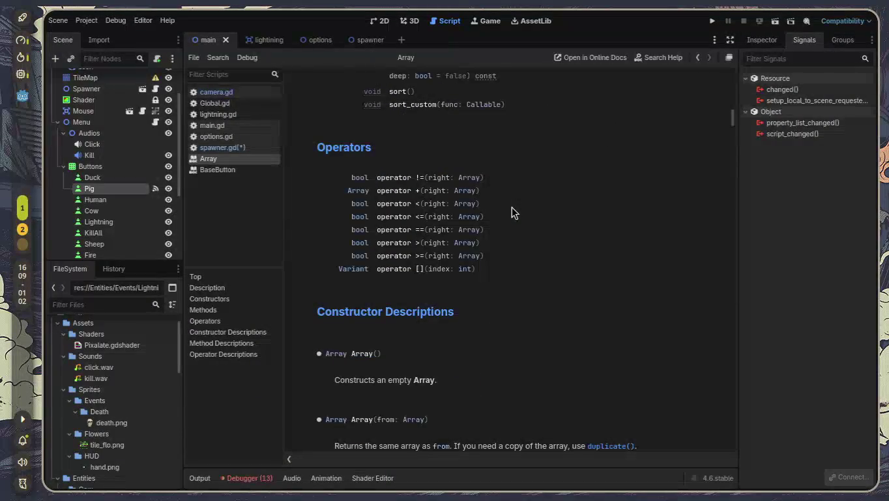
scroll(414, 186, "down", 3)
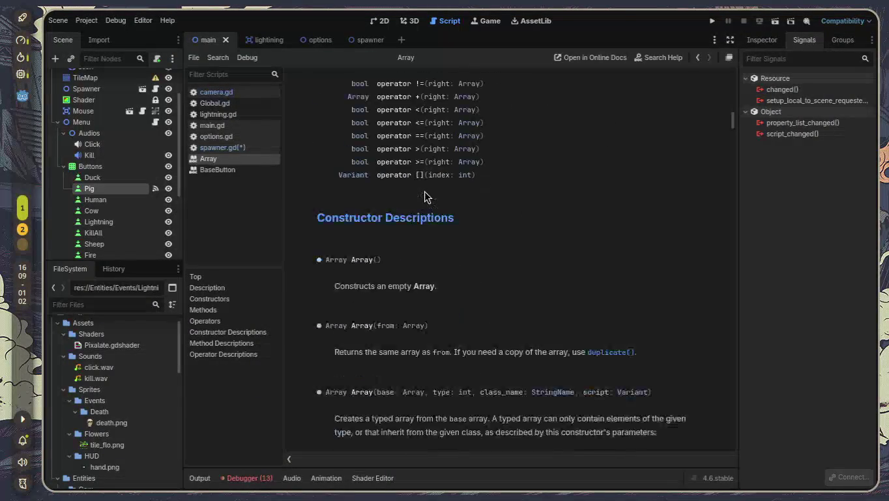
scroll(423, 194, "down", 4)
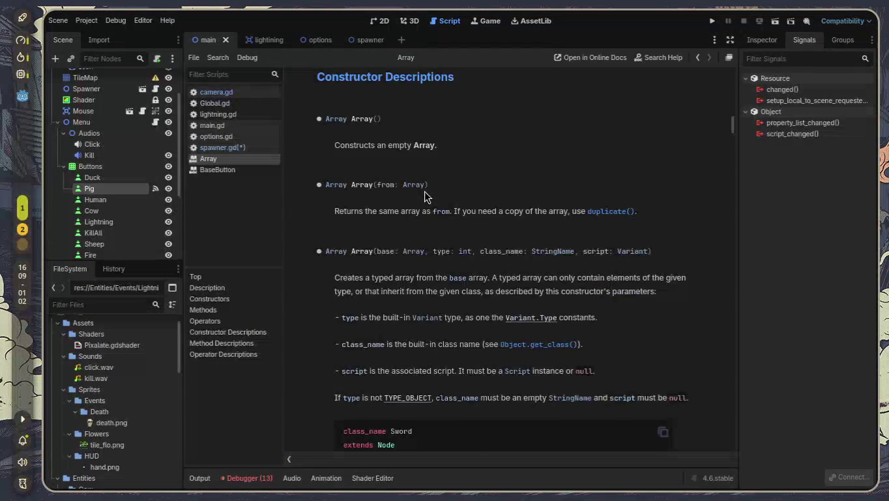
scroll(425, 196, "down", 8)
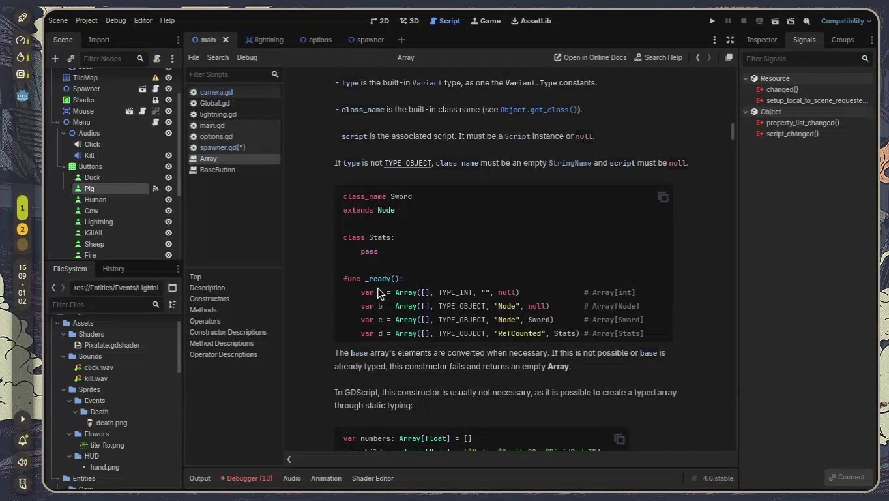
left_click_drag(360, 293, 573, 334)
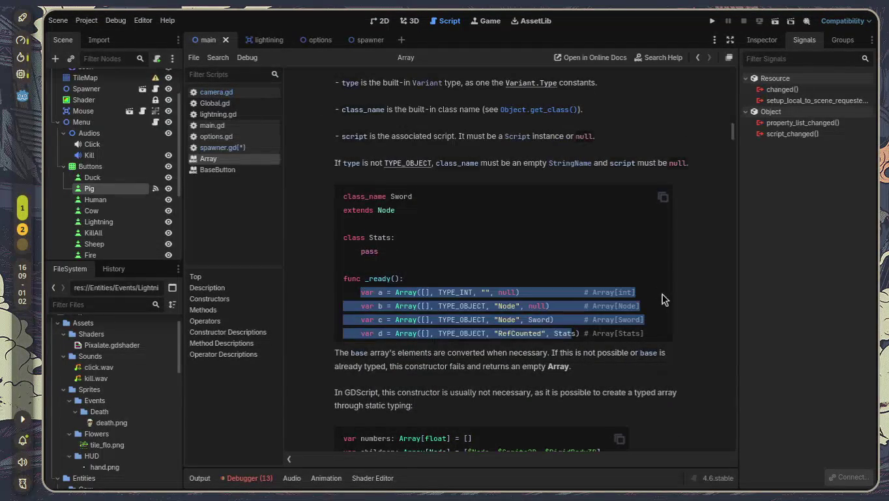
scroll(661, 294, "down", 5)
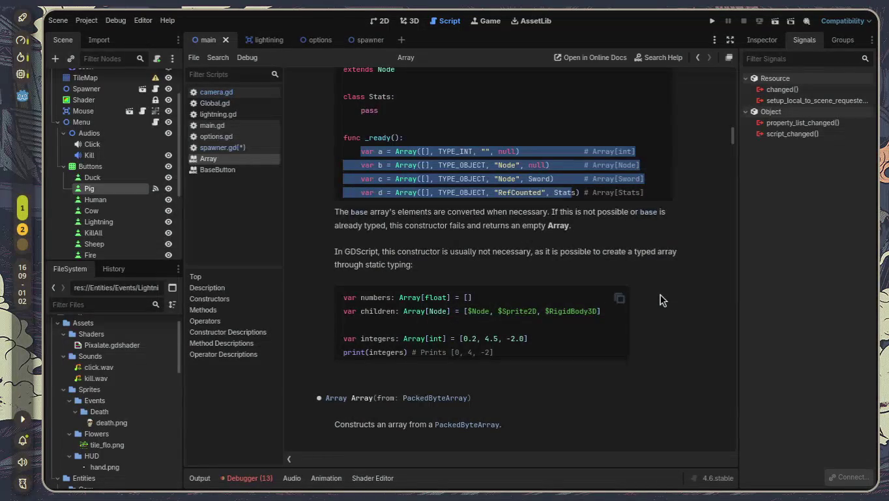
left_click(660, 294)
scroll(660, 295, "down", 2)
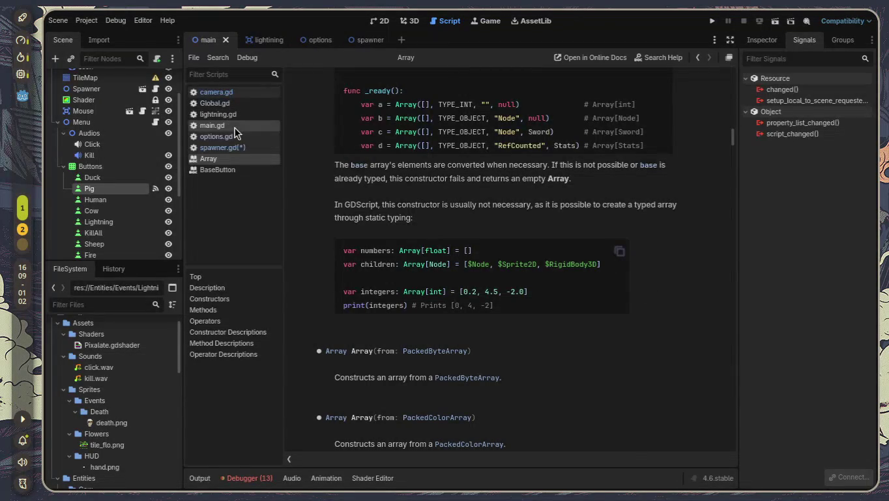
In spawner.gd, add index comments #0 through #6 to the seven preload lines
left_click(239, 147)
left_click(563, 194)
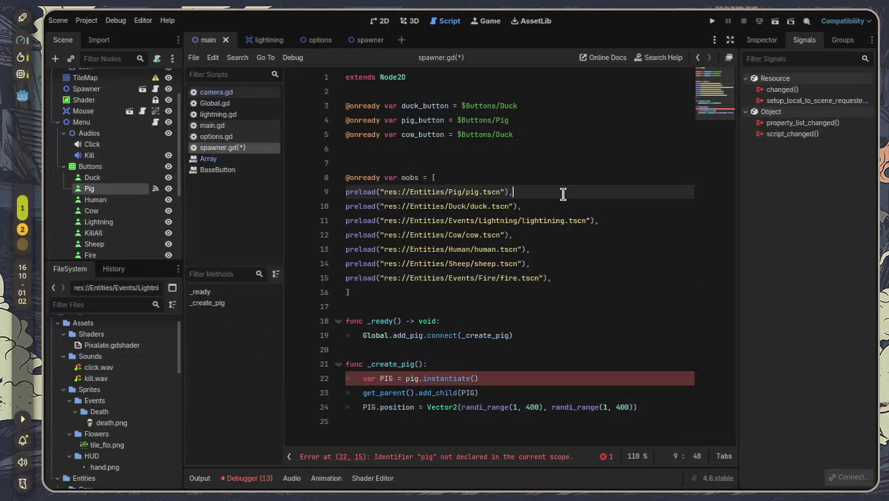
type("#0")
key("Down")
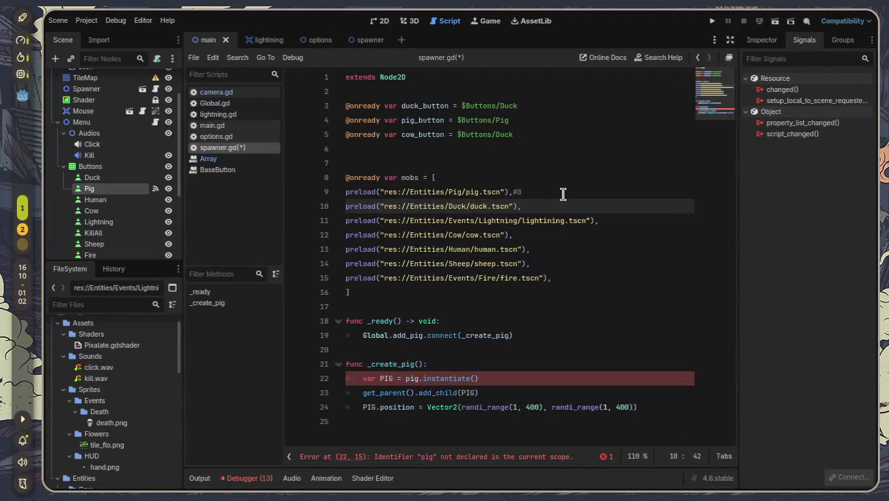
type("#1")
key("Down")
key("End")
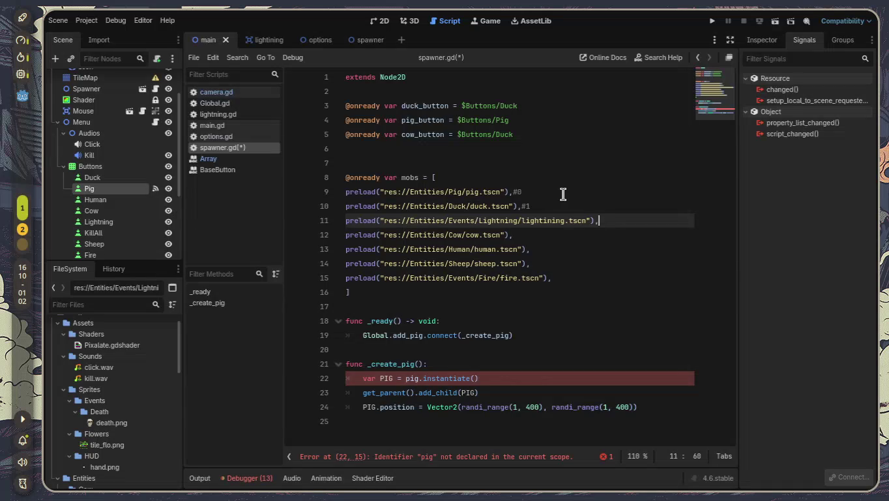
key("Down")
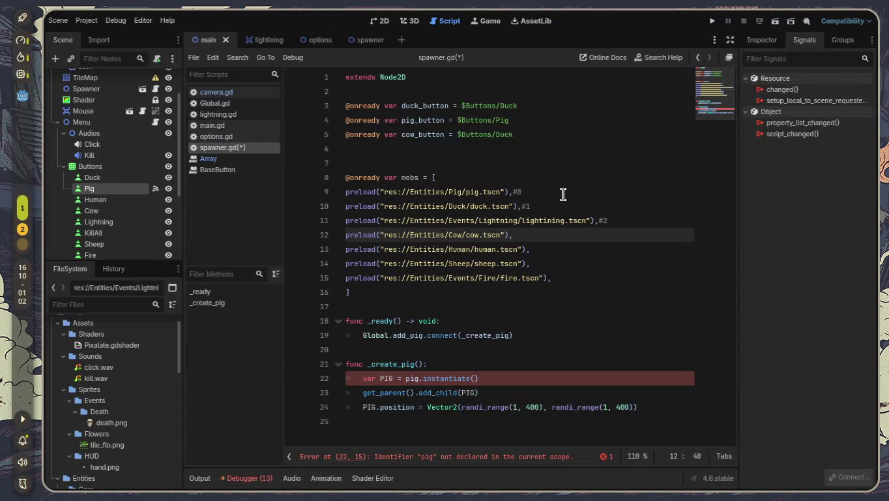
key("Down")
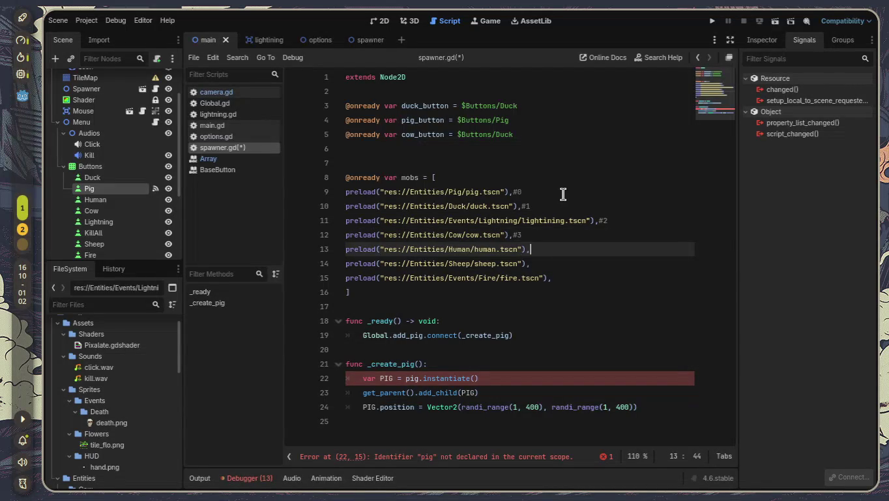
key("Down")
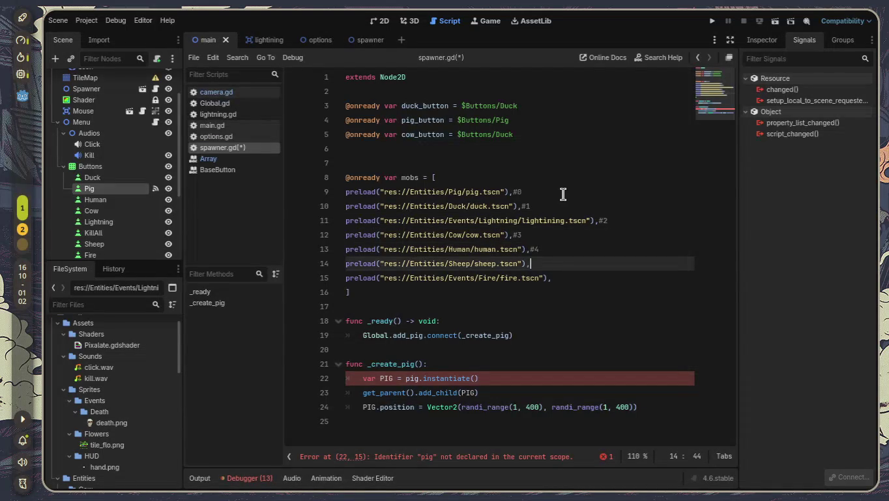
key("Down")
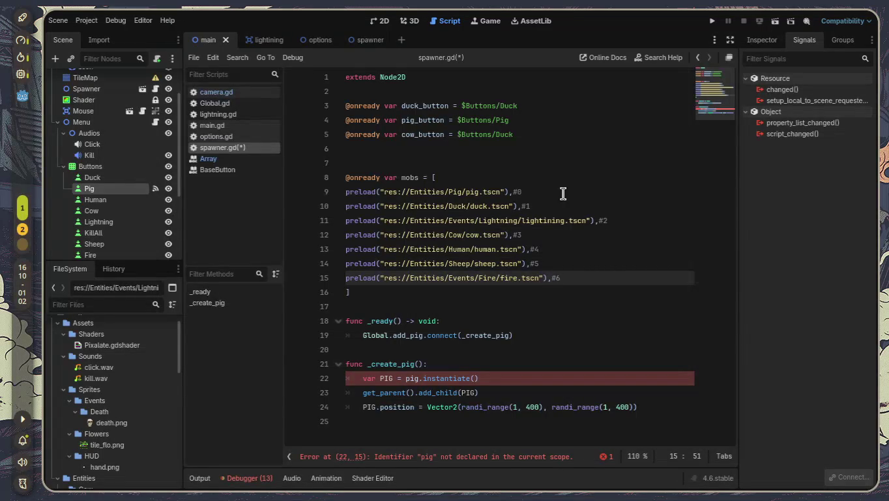
left_click(597, 330)
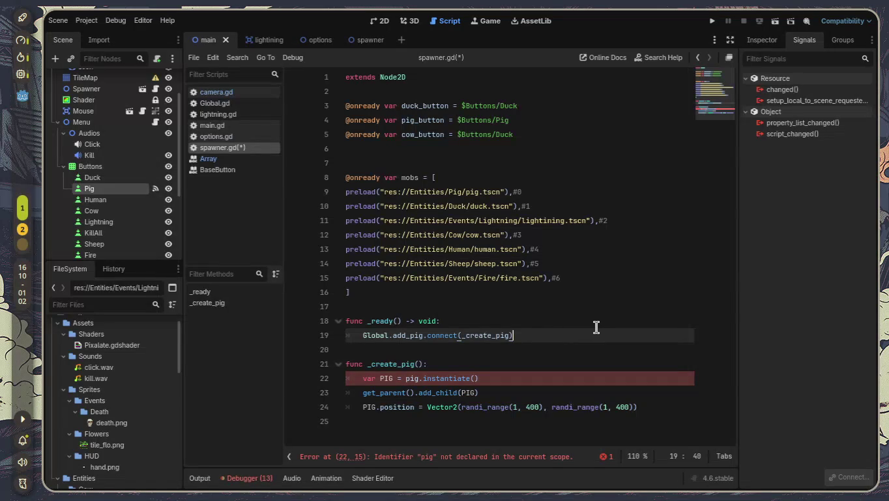
Rename the _create_pig function to _create and check the signal names in Global.gd
left_click(413, 364)
key("BackSpace")
key("BackSpace")
key("BackSpace")
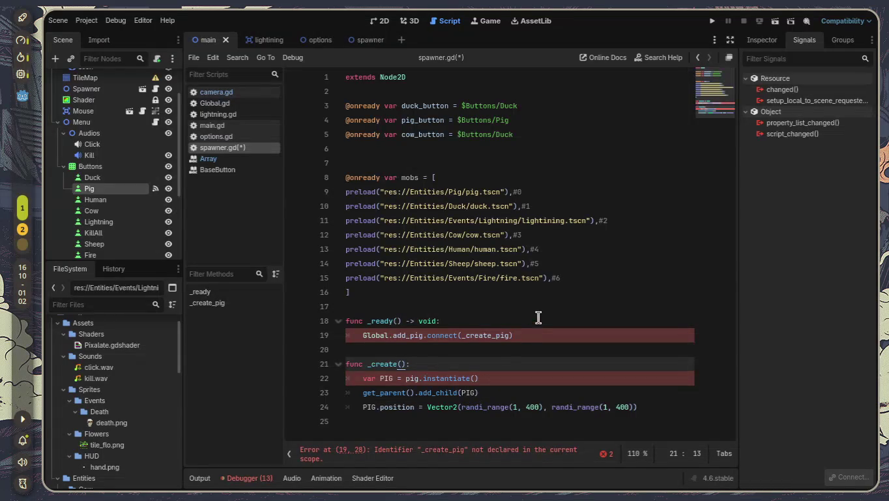
left_click(512, 335)
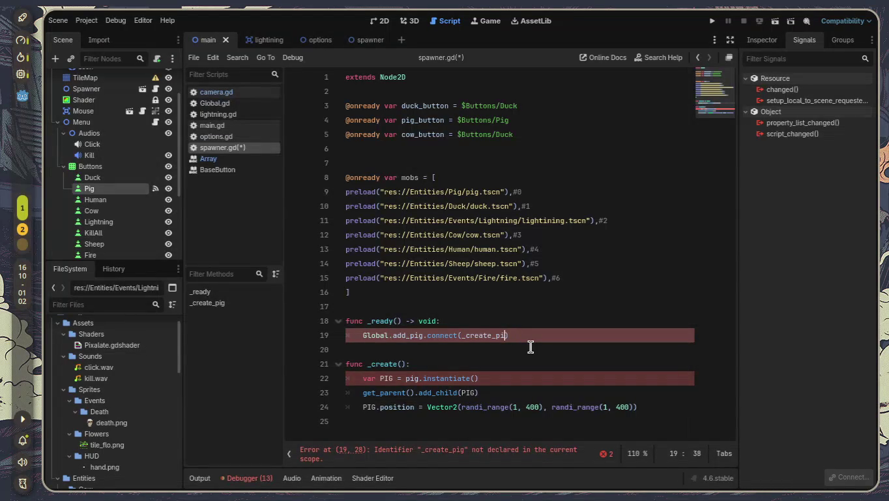
left_click(226, 102)
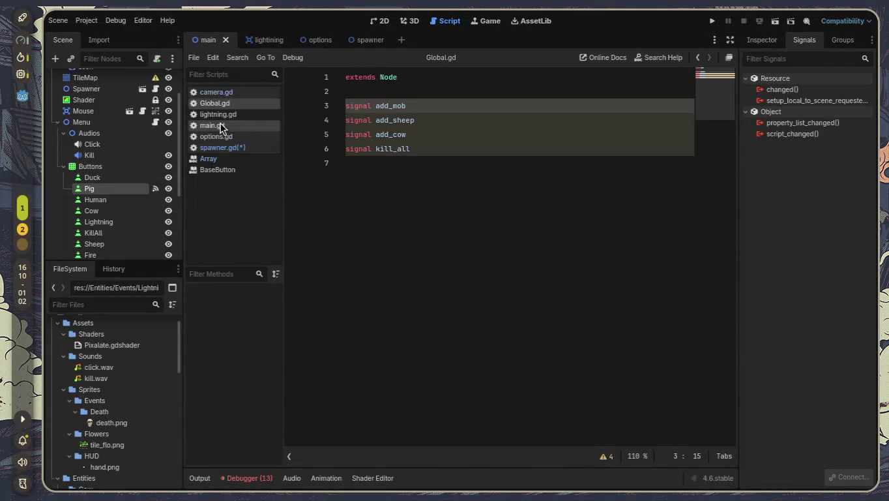
left_click(237, 136)
left_click(254, 147)
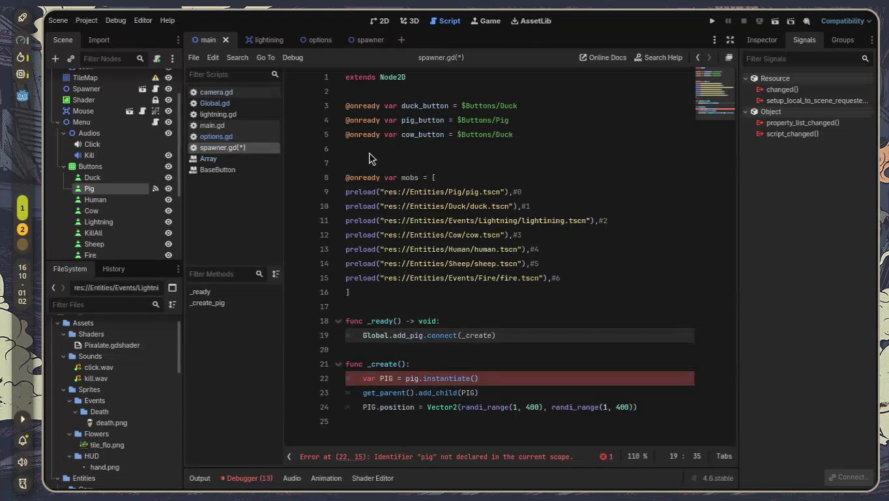
Change line 19's connection from the add_pig signal to Global.add_mob
left_click(424, 335)
key("BackSpace")
key("BackSpace")
key("BackSpace")
type("mob")
left_click(419, 378)
mouse_move(469, 392)
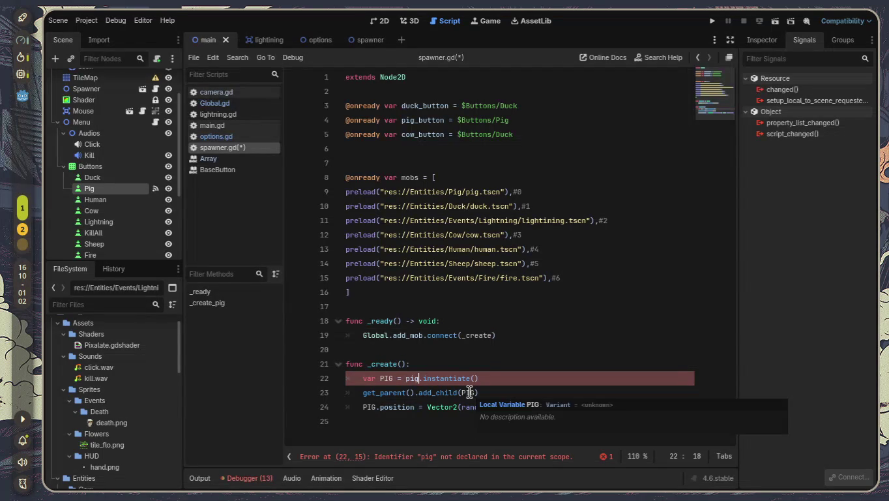
On line 22, rename PIG to MOBS and instantiate mobs[0] instead of pig
double_click(387, 378)
type("MOBS")
key("Right")
key("Right")
key("Right")
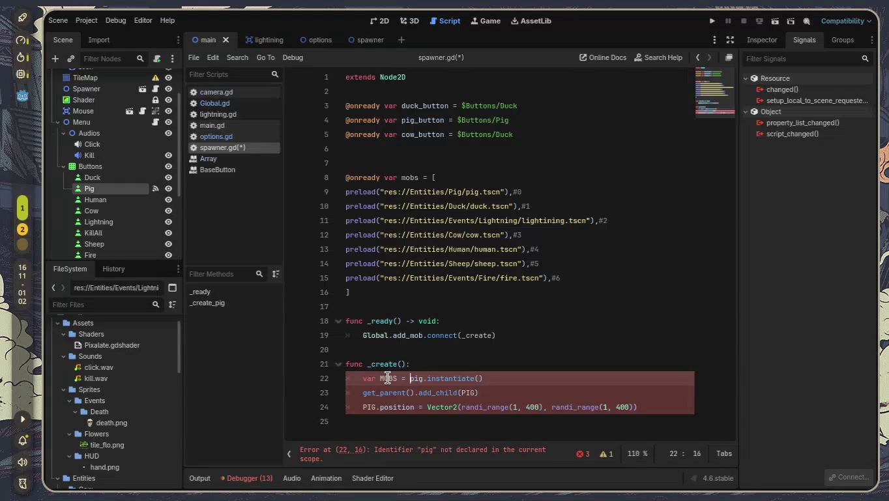
key("BackSpace")
key("BackSpace")
key("BackSpace")
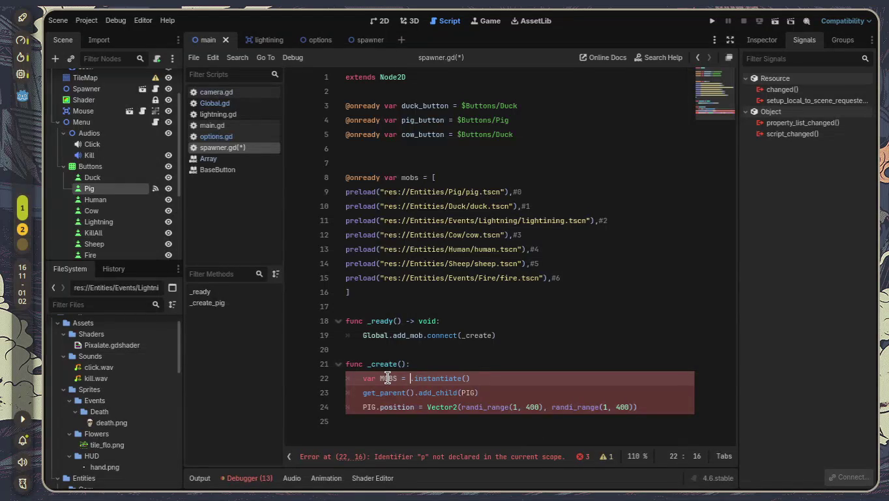
type("mobs")
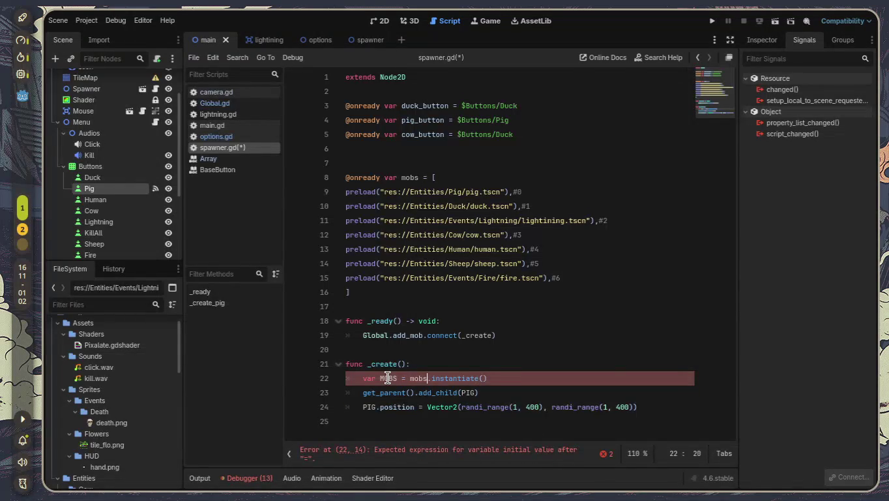
type("[")
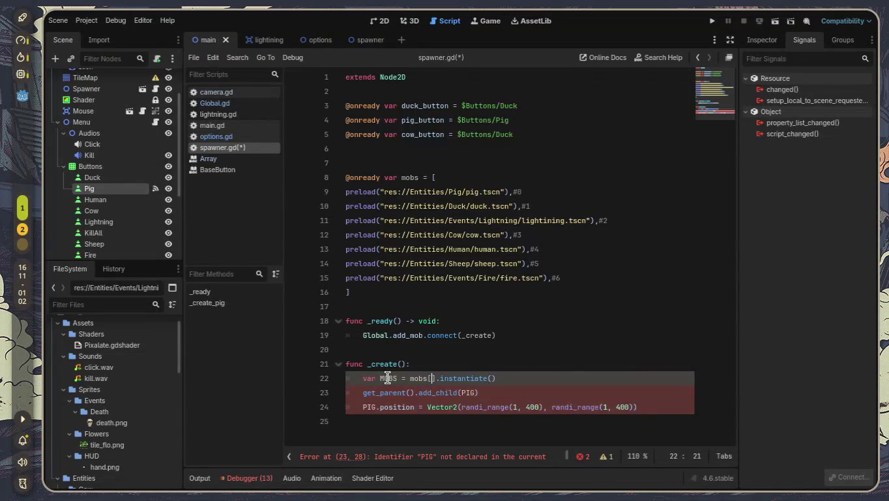
type("0")
key("Right")
key("Down")
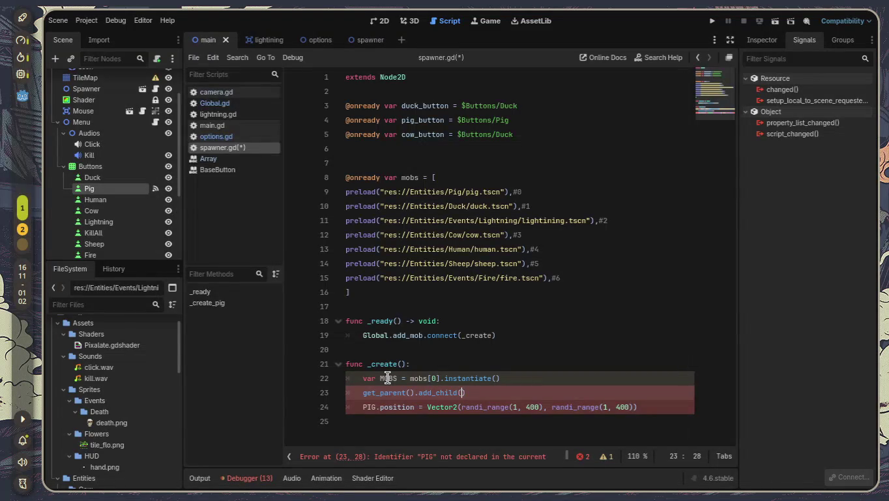
type("MOBS")
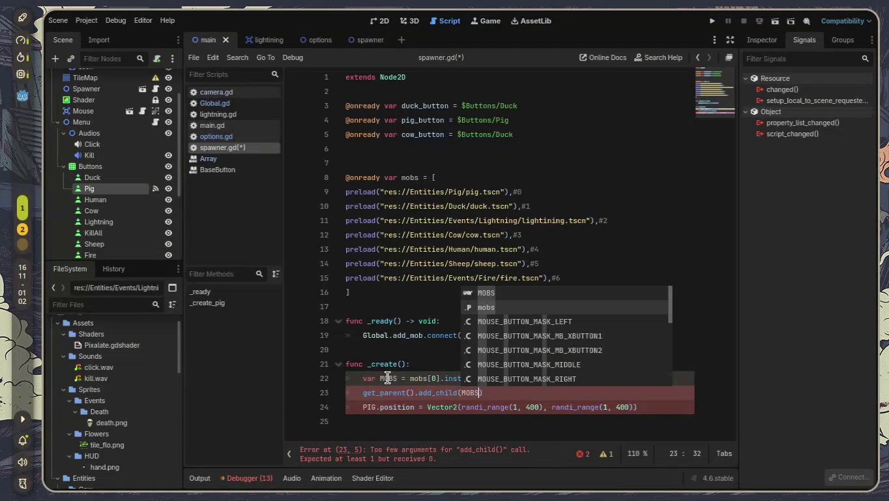
Replace PIG with MOBS on line 24 and run the current scene
left_click(378, 407)
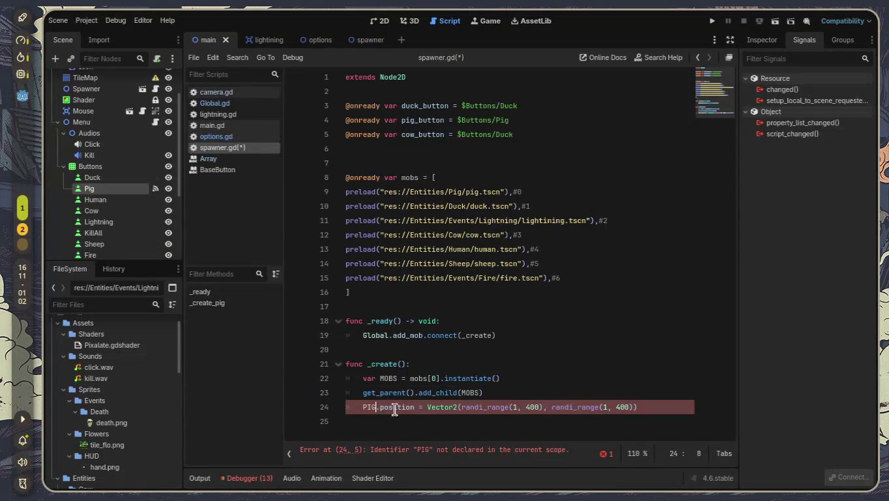
key("BackSpace")
key("BackSpace")
key("BackSpace")
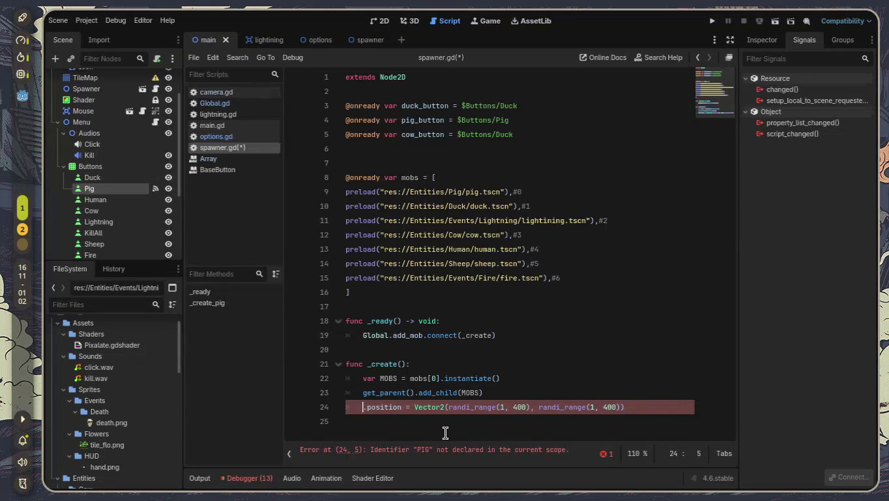
type("MOBS")
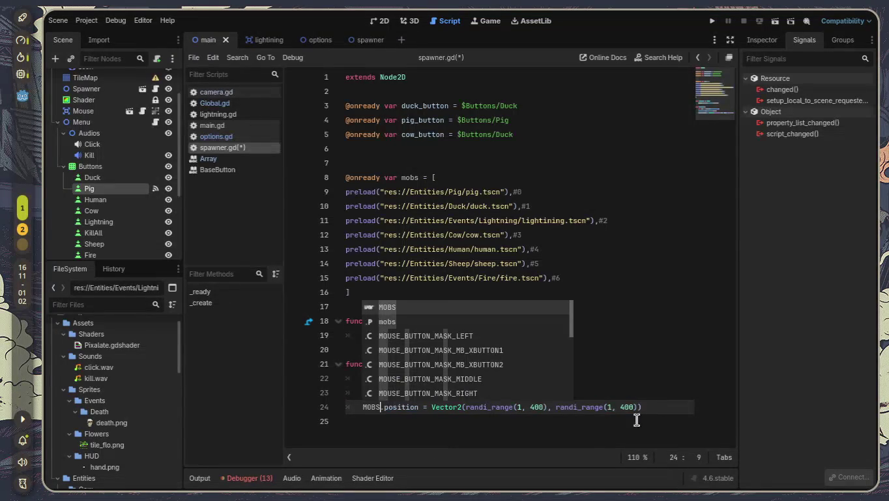
left_click(613, 440)
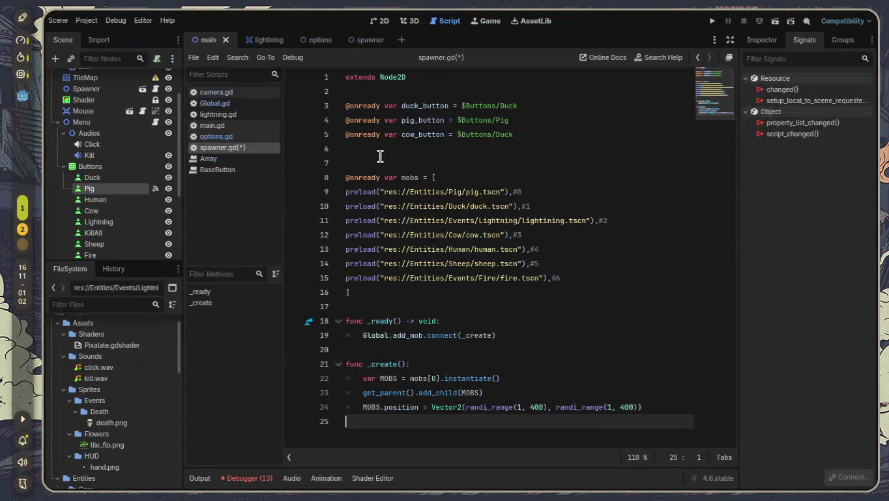
left_click(775, 22)
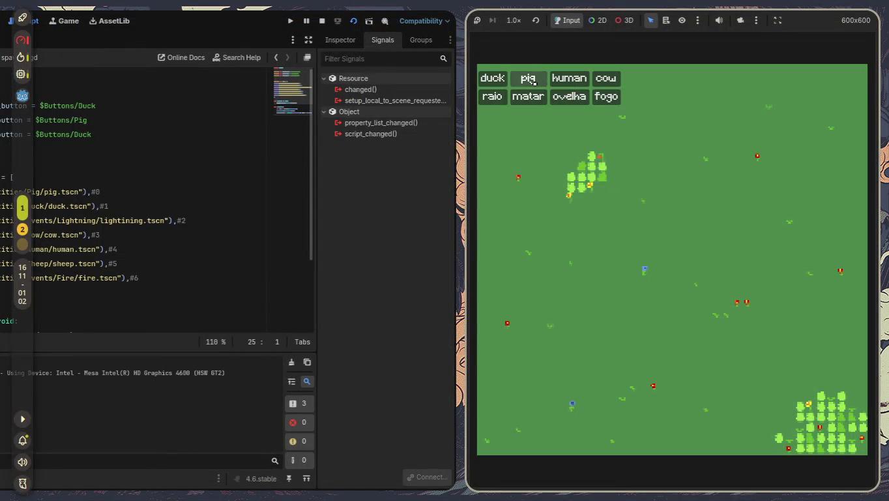
After pressing pig in-game, make main.gd line 8 emit Global.add_mob, save, and stop the run
left_click(534, 82)
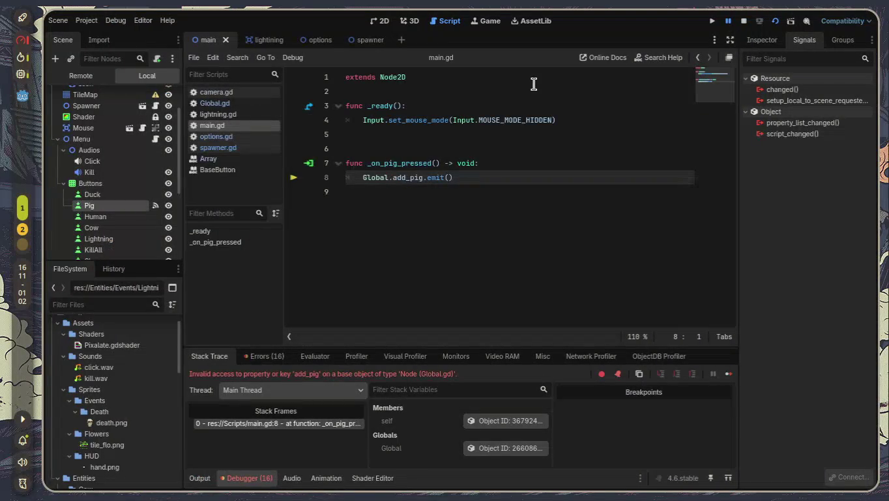
left_click(423, 177)
key("BackSpace")
key("BackSpace")
key("BackSpace")
type("MOB")
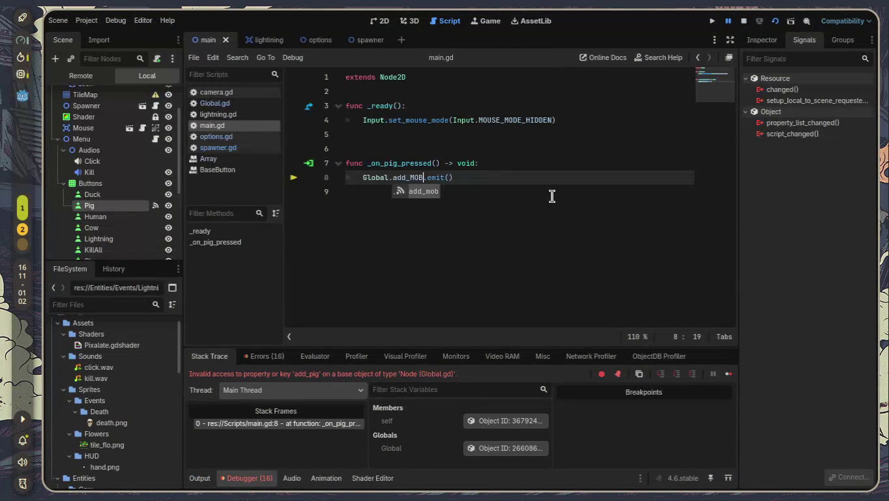
key("Return")
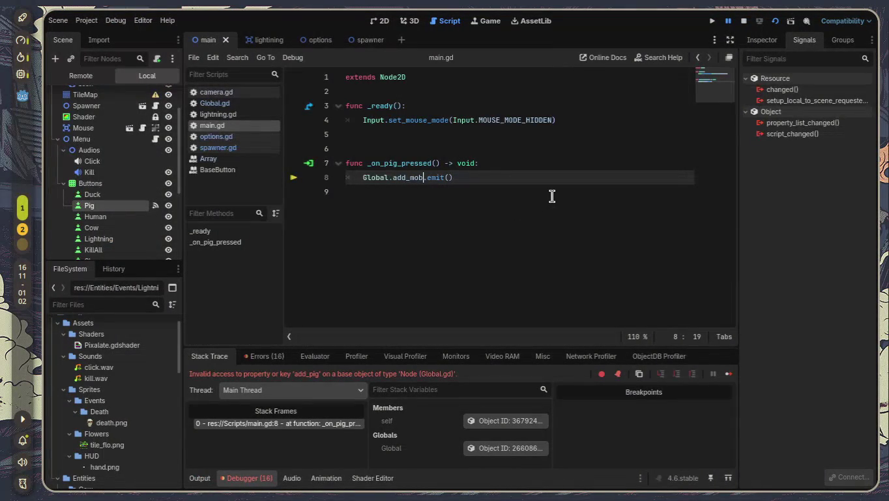
key("ctrl+s")
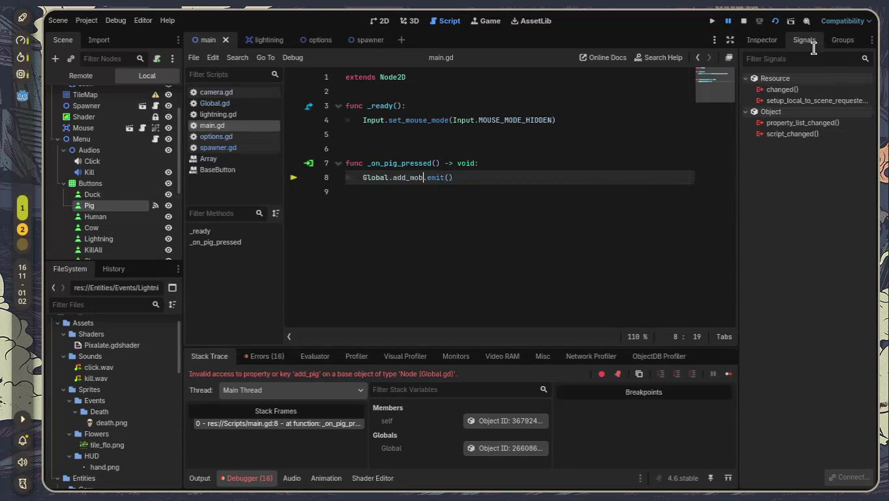
left_click(775, 22)
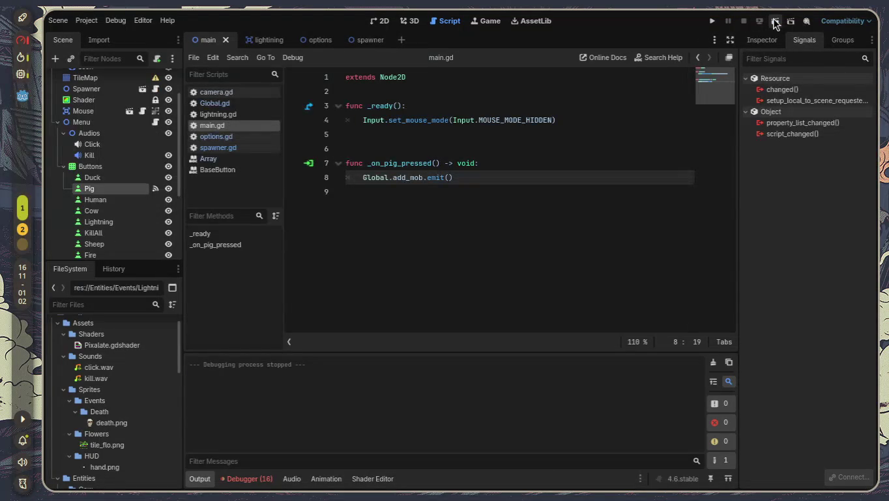
left_click(775, 22)
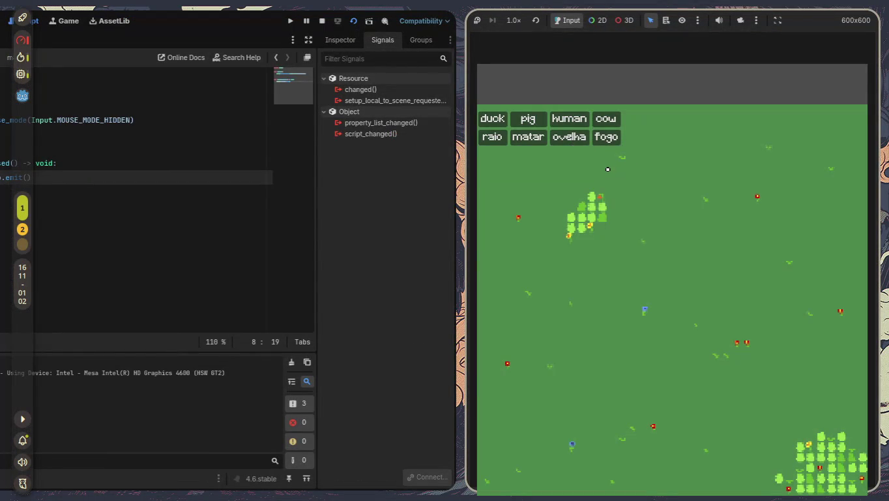
left_click(522, 119)
left_click(521, 120)
left_click(521, 120)
left_click(522, 119)
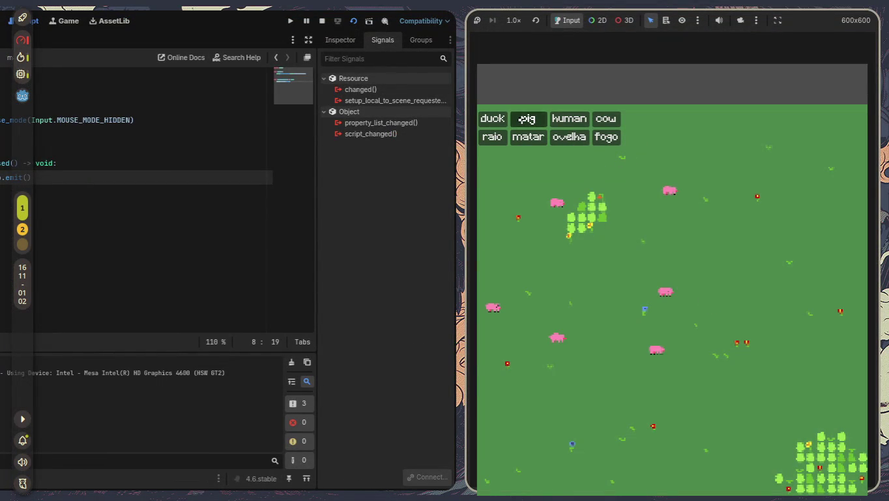
left_click(521, 120)
left_click(521, 119)
left_click(522, 120)
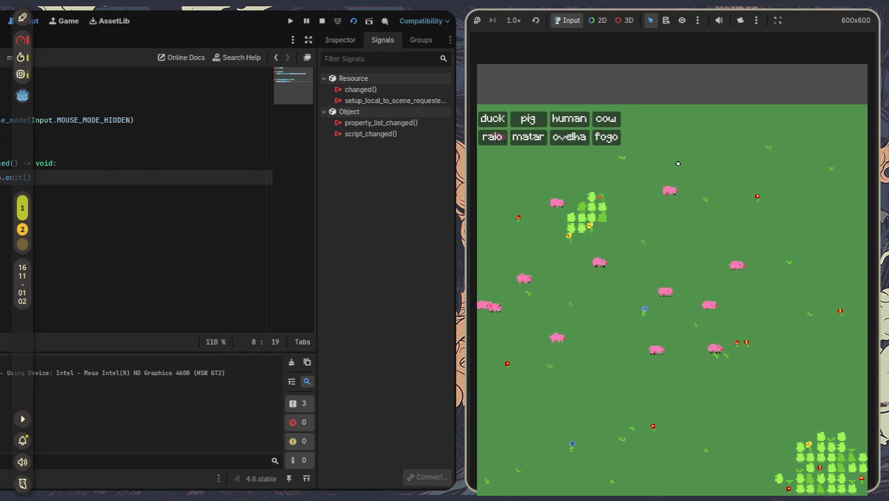
key("super+q")
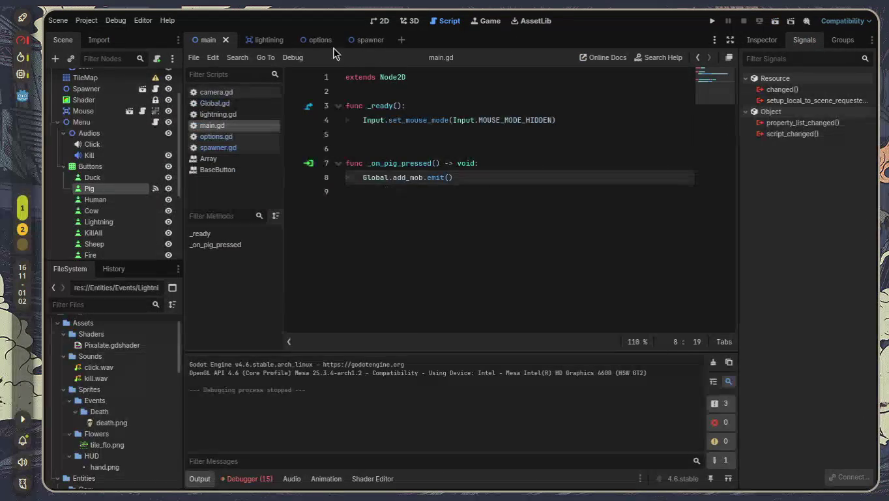
left_click(781, 22)
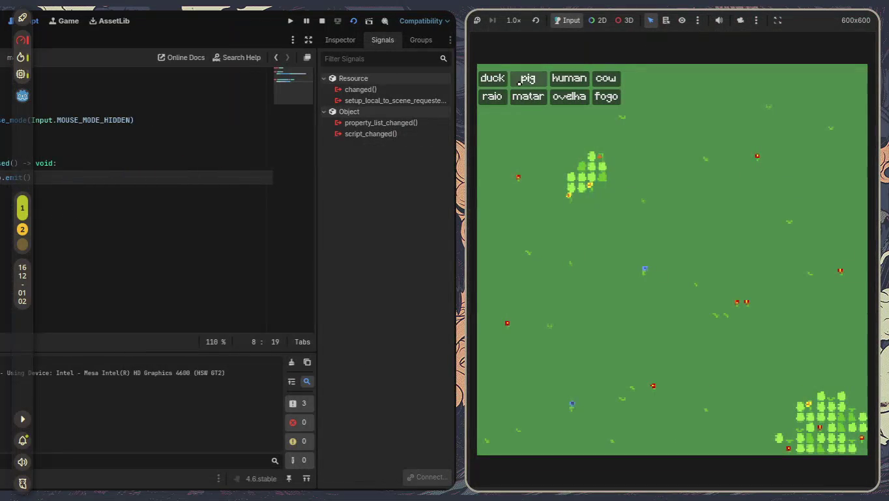
left_click(520, 83)
left_click(520, 84)
left_click(520, 83)
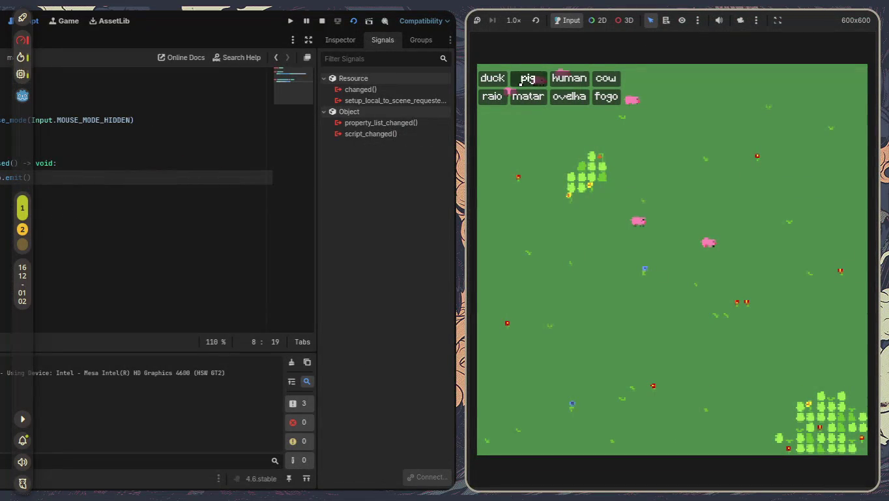
left_click(520, 84)
left_click(520, 83)
left_click(520, 83)
left_click(521, 83)
left_click(520, 83)
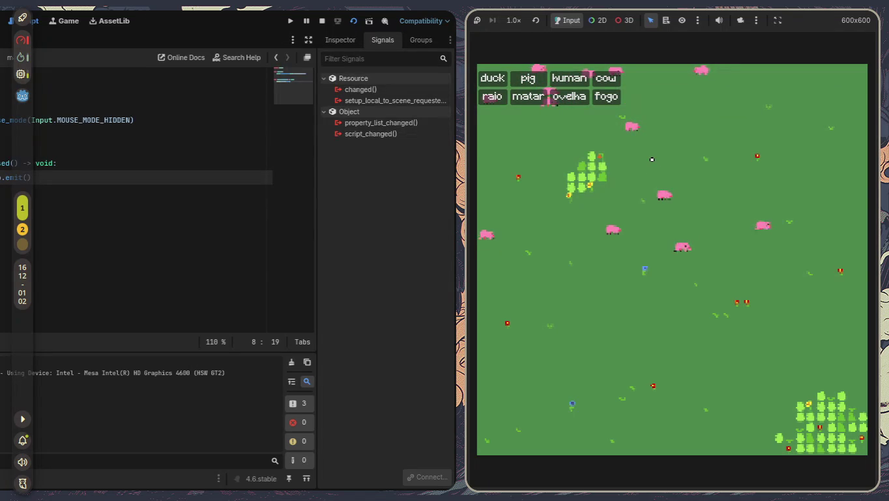
key("F8")
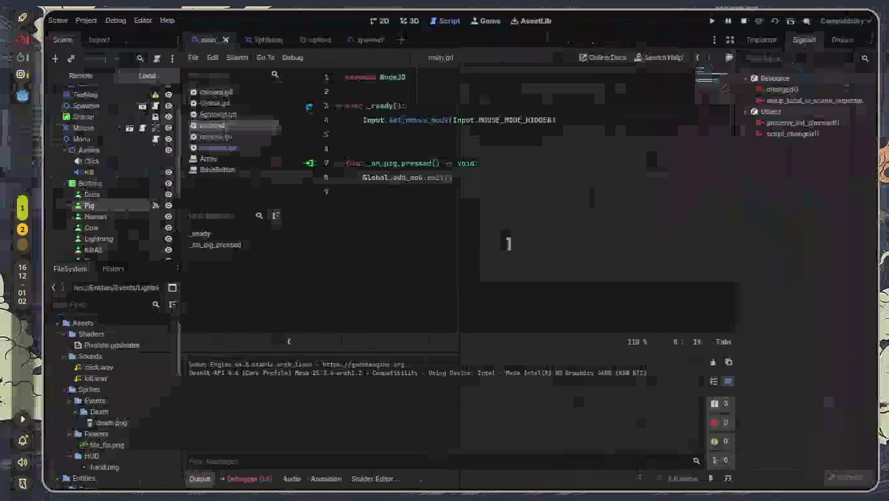
Check the Debugger errors, then delete the add_sheep and add_cow signals and the leftover blank line from Global.gd
left_click(241, 479)
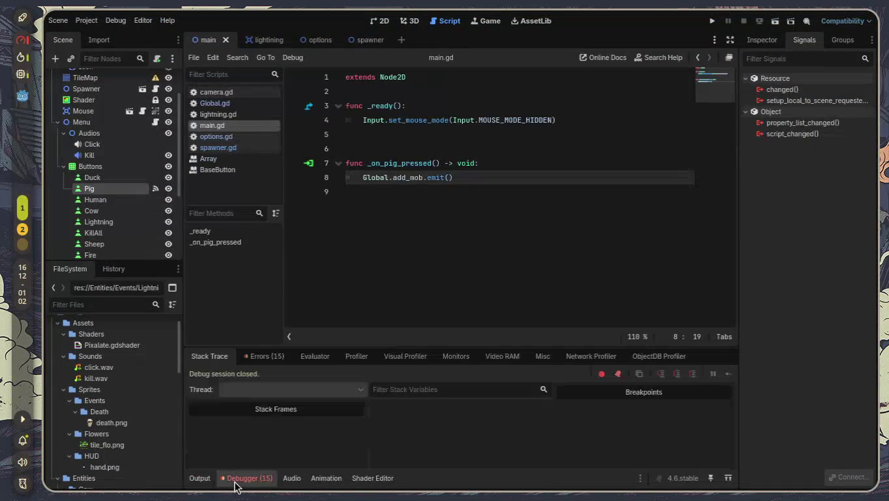
left_click(268, 357)
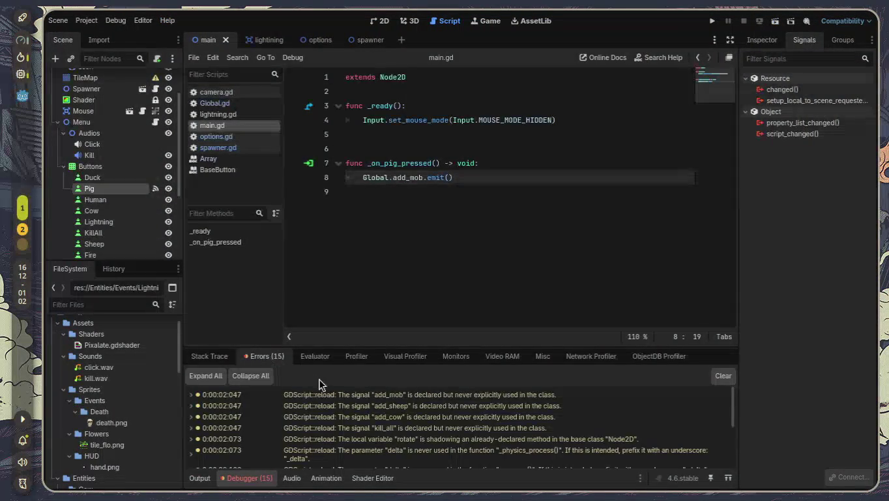
left_click(239, 103)
mouse_move(381, 134)
left_mouse_down()
mouse_move(335, 122)
mouse_move(418, 137)
left_mouse_up()
left_click_drag(292, 137, 276, 127)
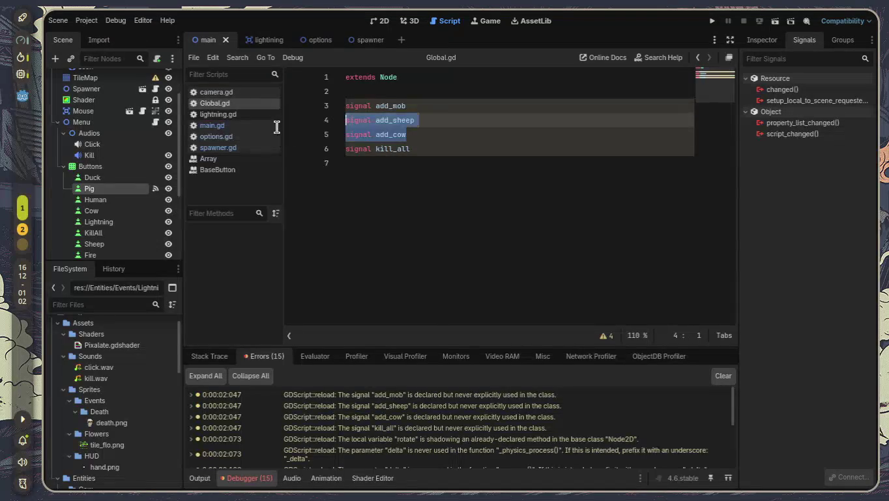
key("BackSpace")
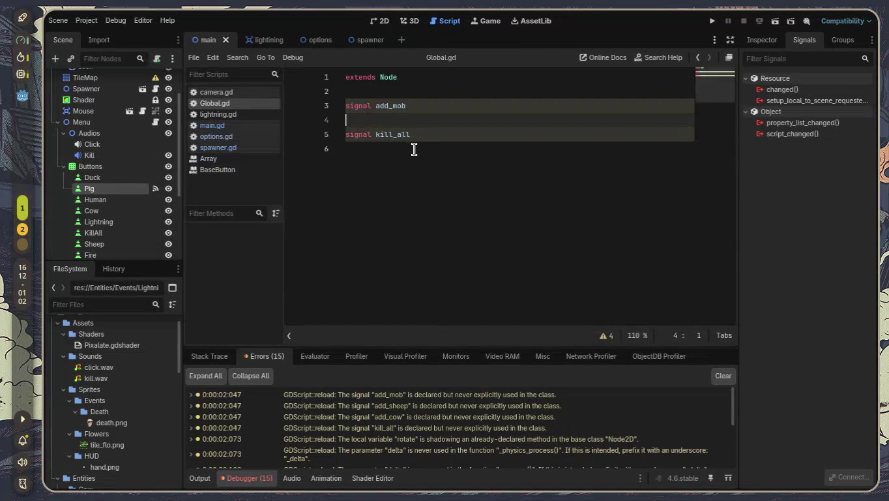
key("BackSpace")
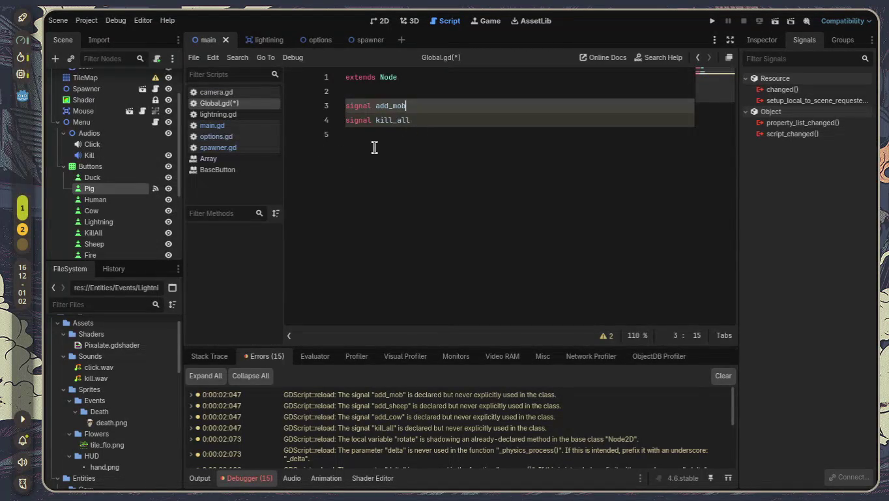
left_click(243, 115)
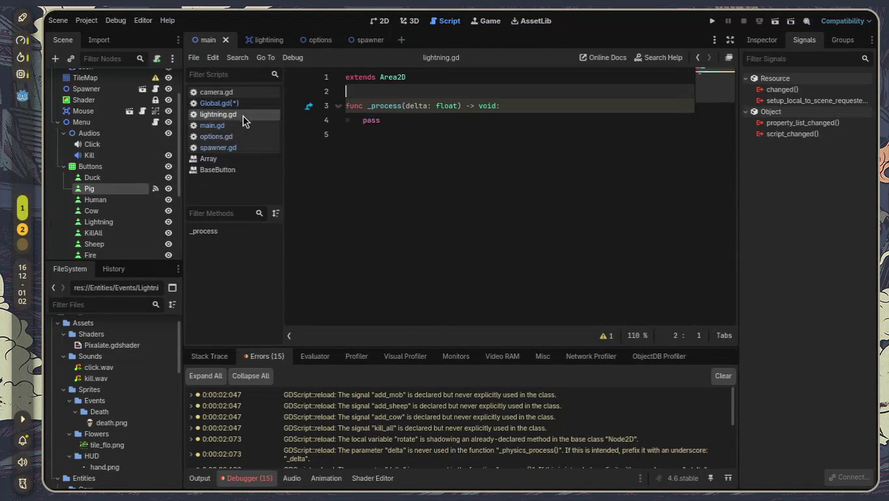
Review spawner.gd, options.gd and lightning.gd, then return to main.gd
left_click(245, 147)
left_click(236, 136)
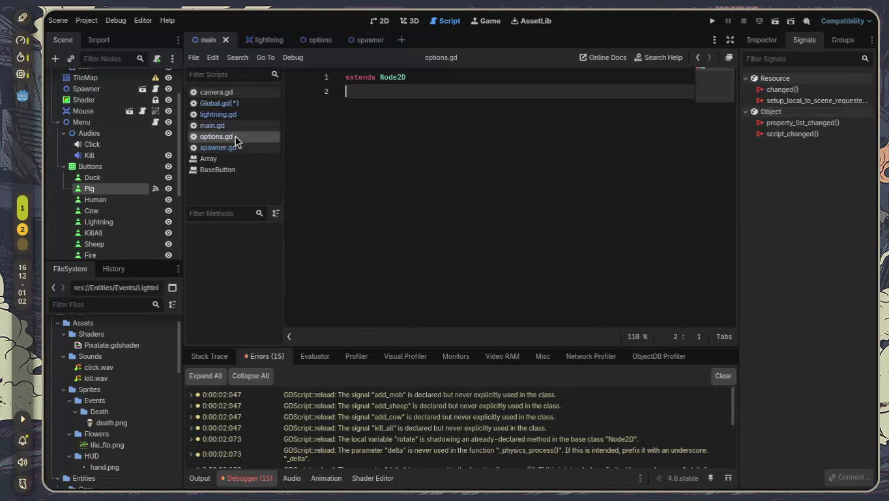
left_click(235, 148)
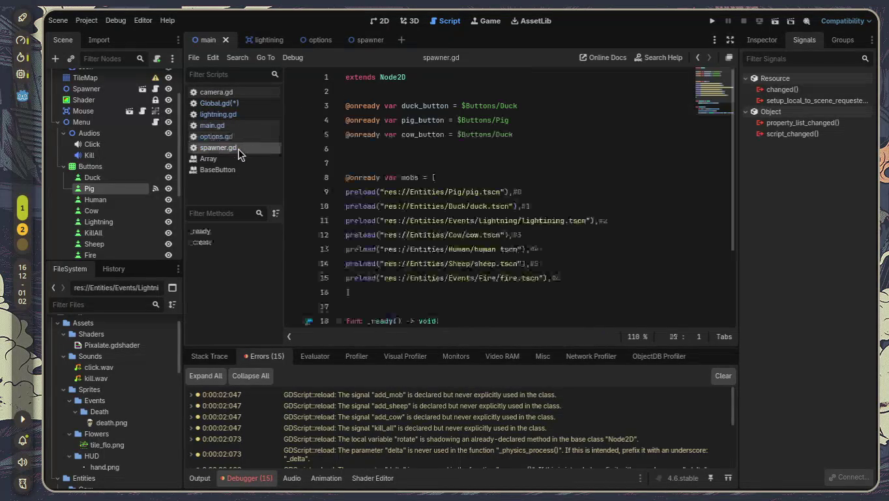
scroll(435, 155, "down", 3)
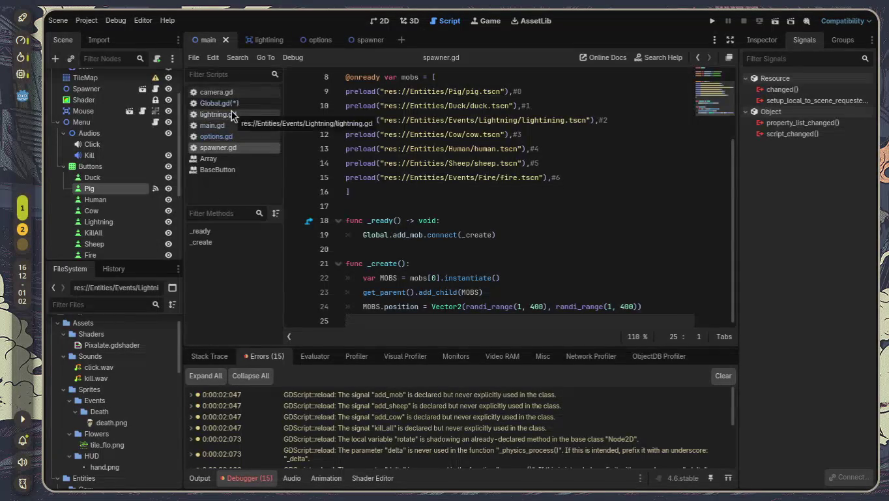
left_click(224, 134)
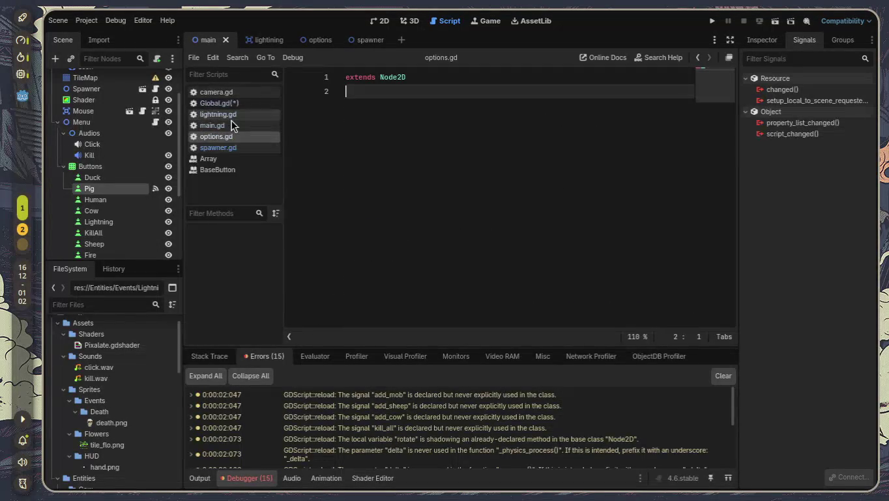
left_click(231, 116)
left_click(234, 129)
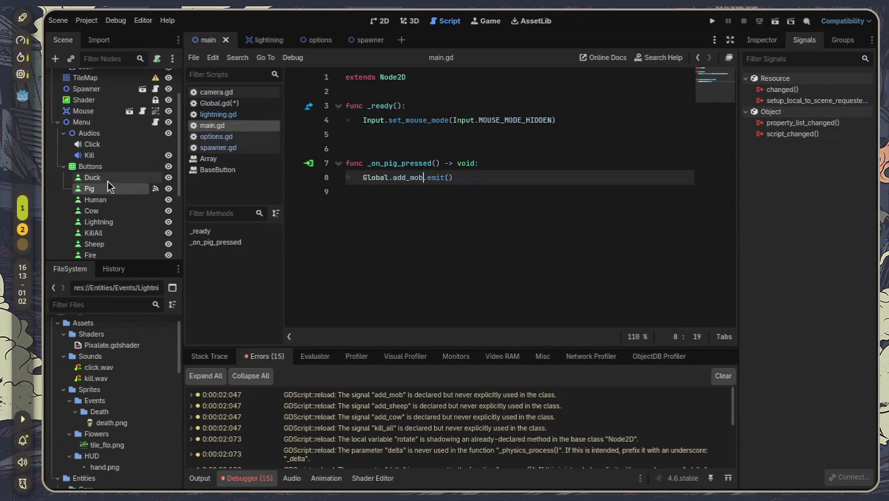
Connect the Duck button's pressed signal to _on_duck_pressed in main.gd
left_click(111, 177)
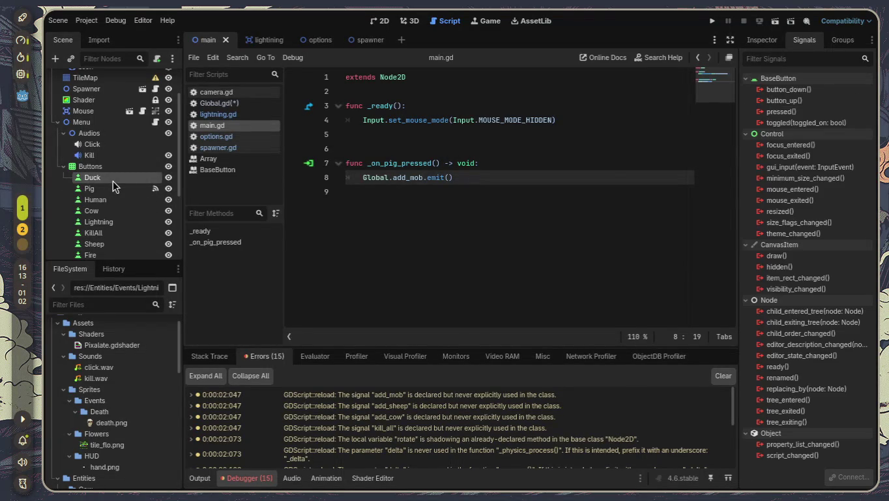
double_click(806, 111)
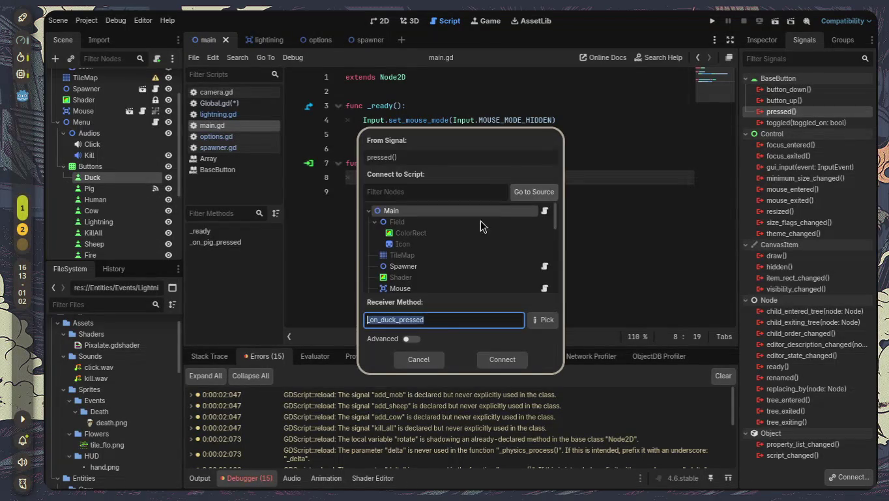
left_click(503, 357)
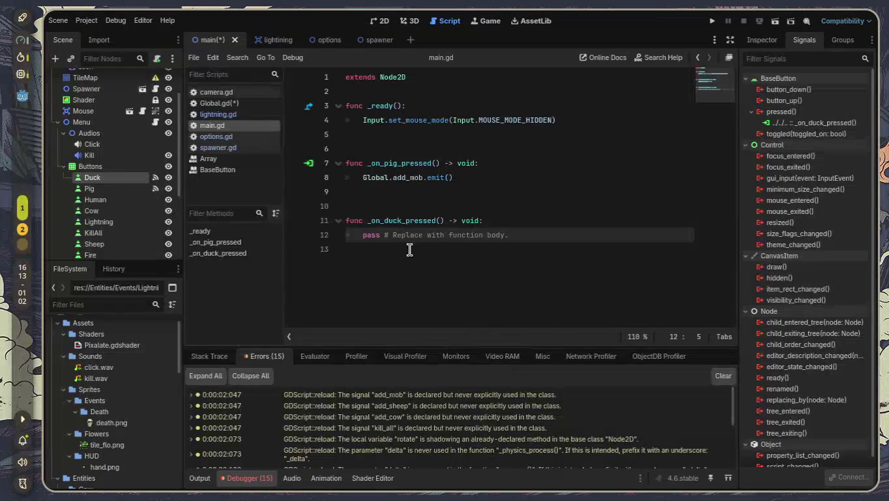
key("Return")
key("BackSpace")
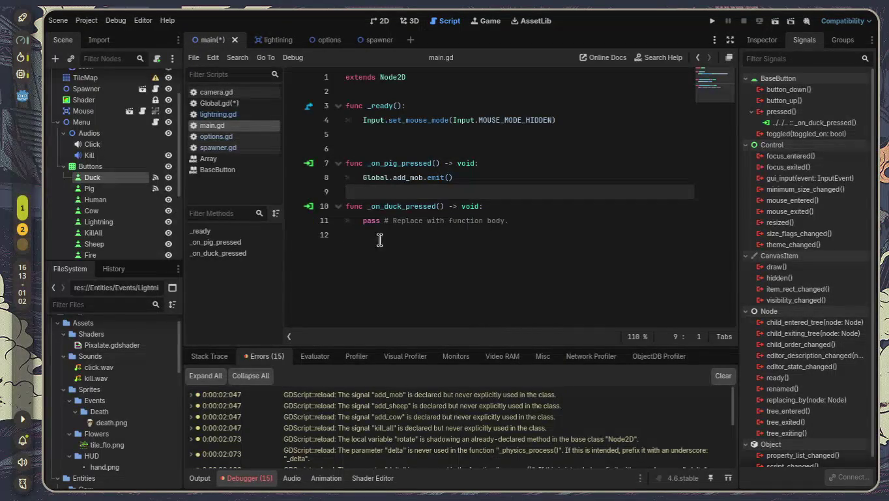
Connect the Human button's pressed signal to a new _on_human_pressed function and remove extra blank lines
left_click(124, 203)
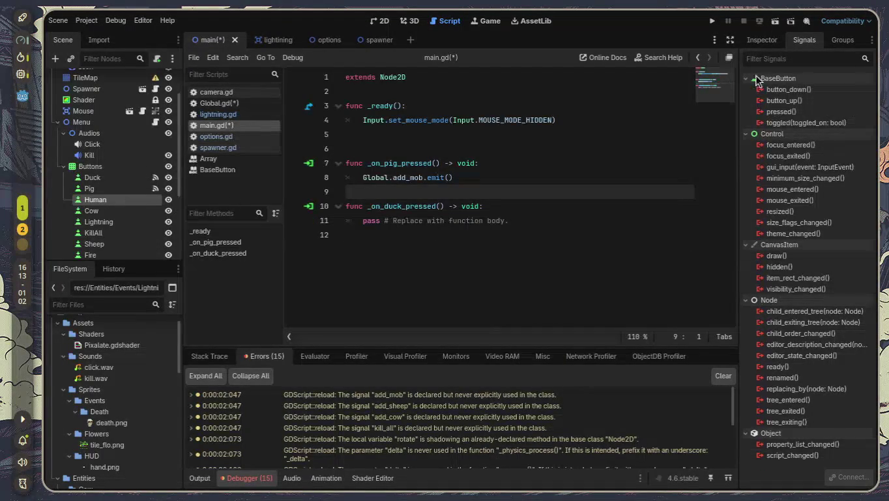
left_click(792, 110)
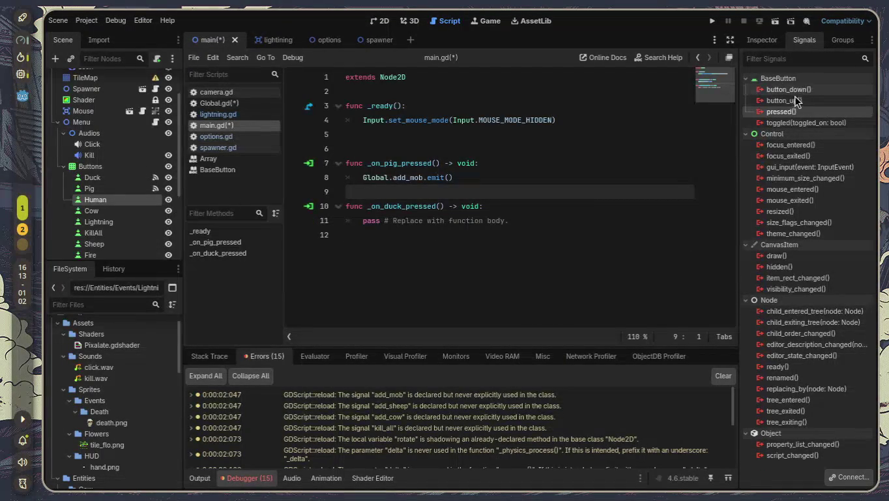
double_click(797, 111)
left_click(513, 360)
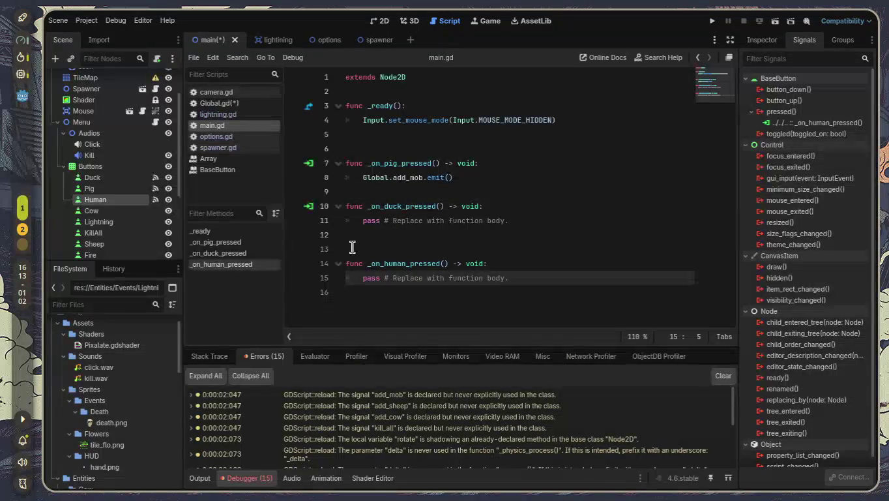
left_click(364, 248)
key("BackSpace")
left_click(362, 148)
key("BackSpace")
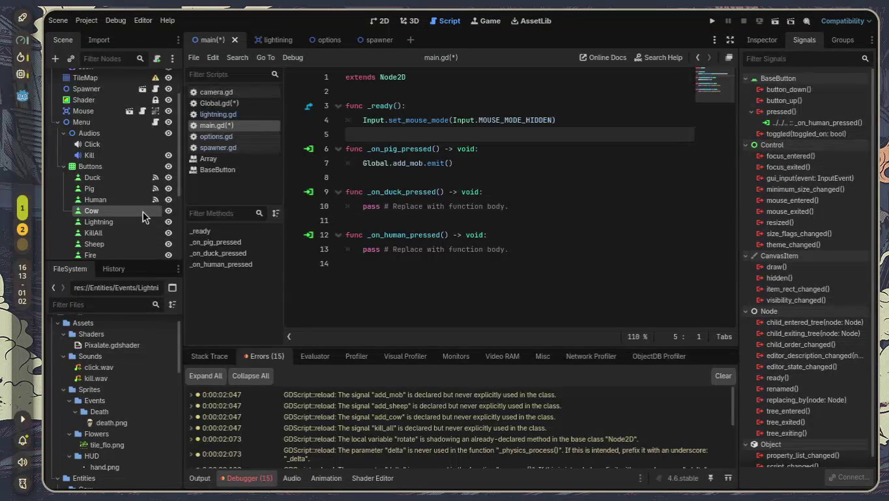
Connect the Cow button's pressed signal to a new _on_cow_pressed function
right_click(143, 212)
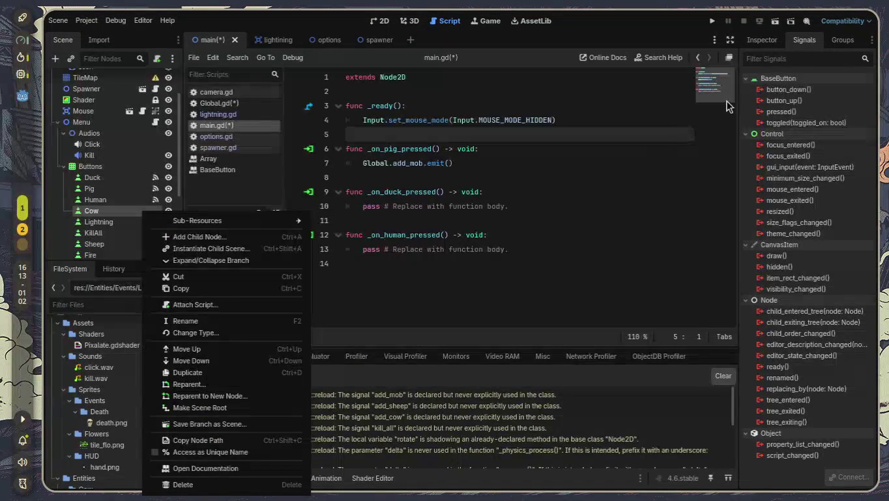
left_click(795, 113)
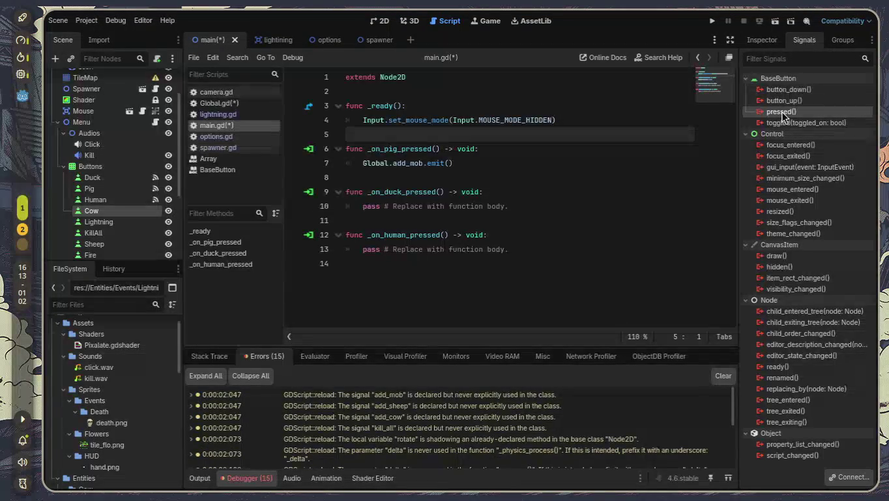
double_click(782, 112)
left_click(505, 361)
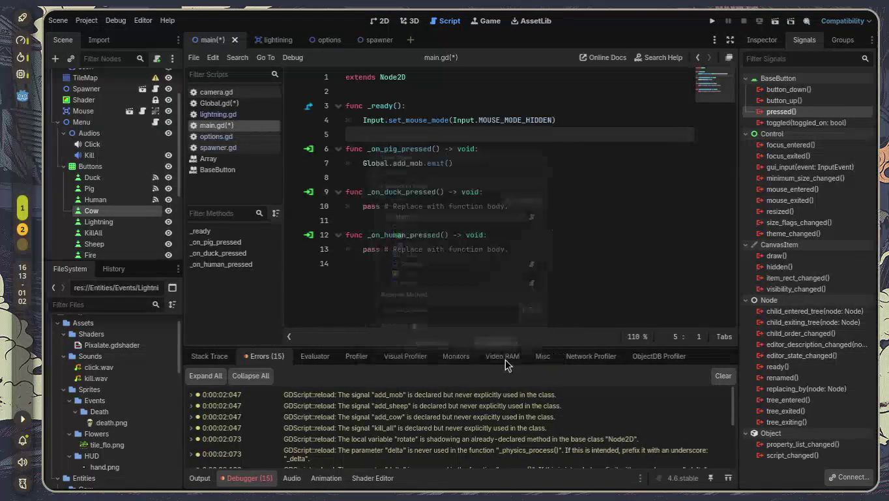
key("BackSpace")
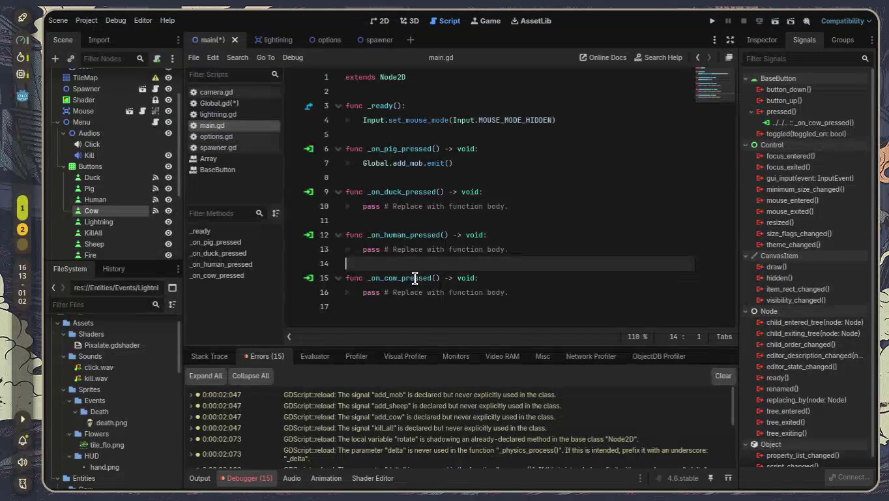
left_click(139, 225)
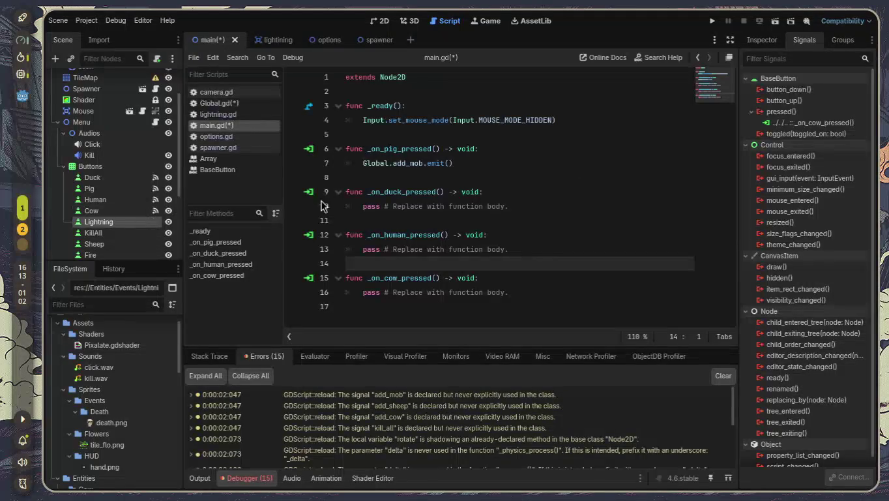
Connect the Lightning button's pressed signal to a new _on_lightning_pressed function
double_click(780, 111)
left_click(508, 359)
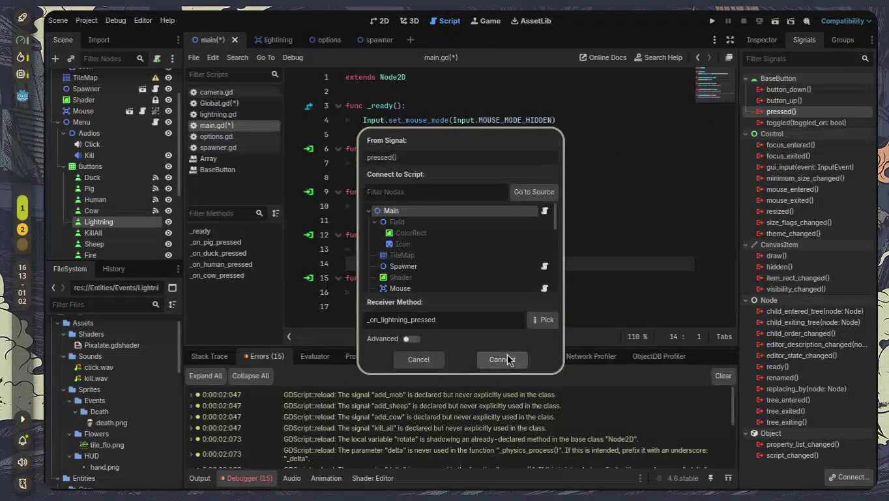
scroll(460, 286, "down", 1)
left_click(447, 276)
key("Up")
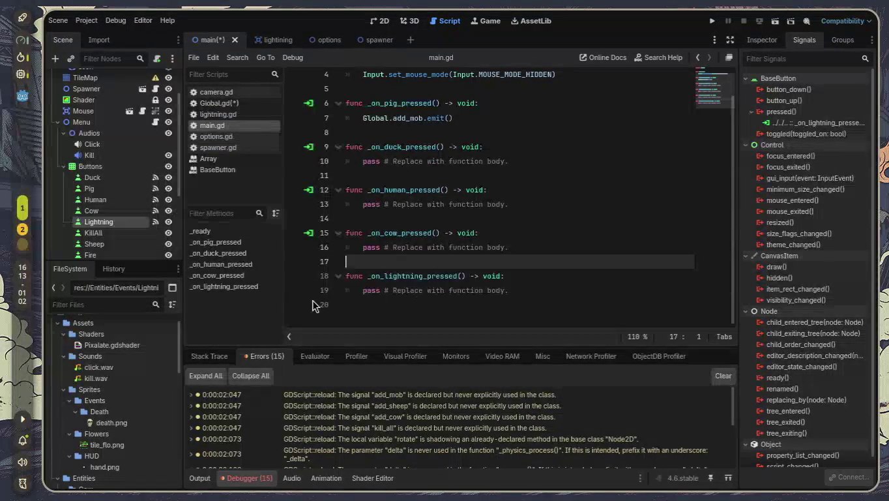
Connect the Sheep button's pressed signal to a new _on_sheep_pressed function
left_click(121, 244)
double_click(809, 111)
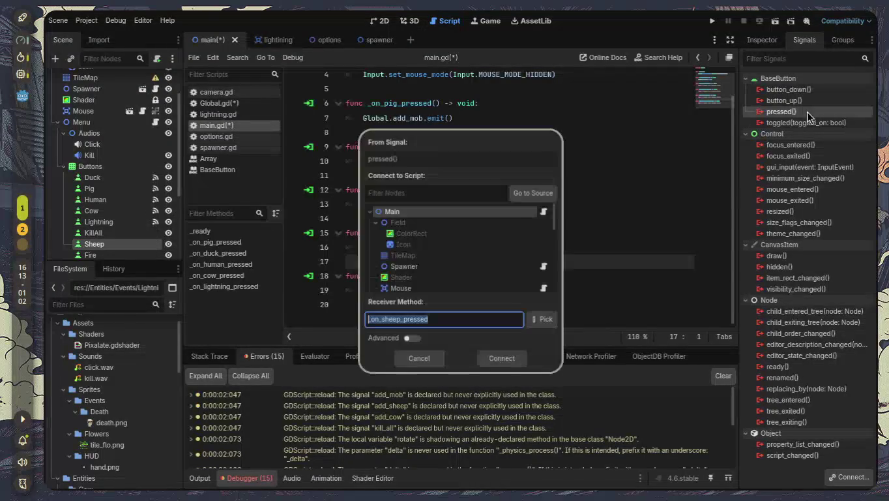
left_click(508, 359)
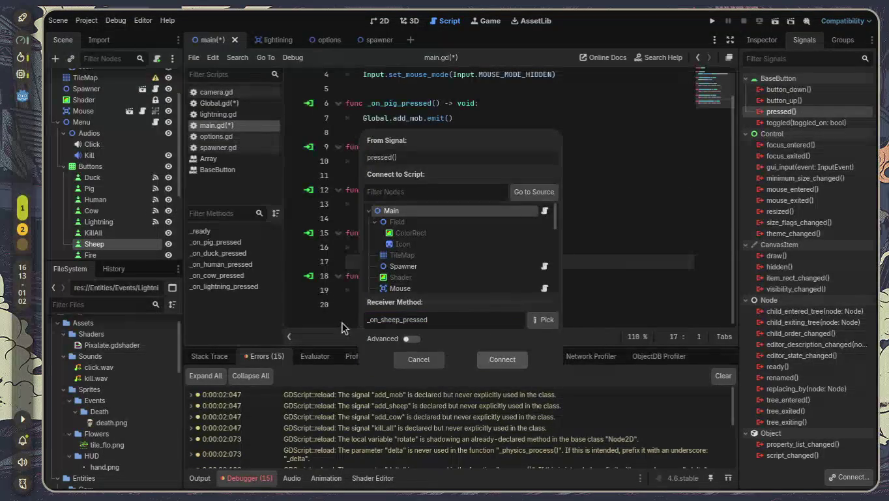
scroll(136, 213, "down", 3)
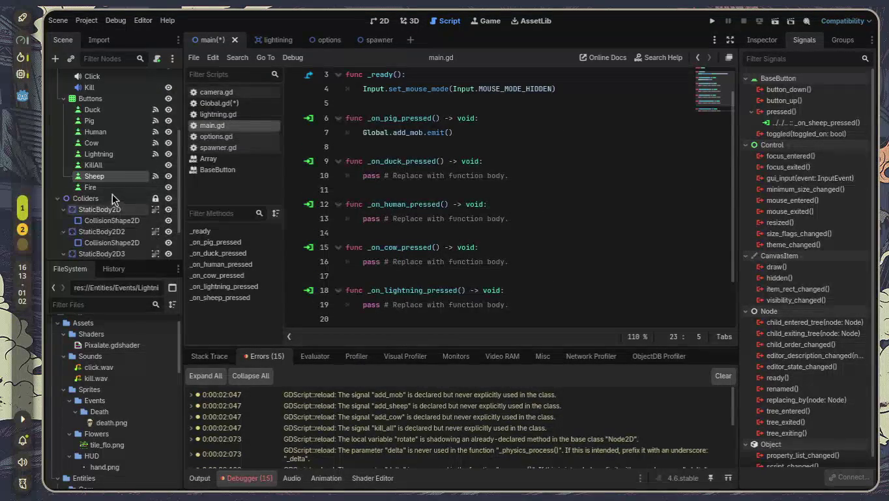
Connect the Fire button's pressed signal to _on_fire_pressed and tidy the blank lines between handlers
left_click(107, 188)
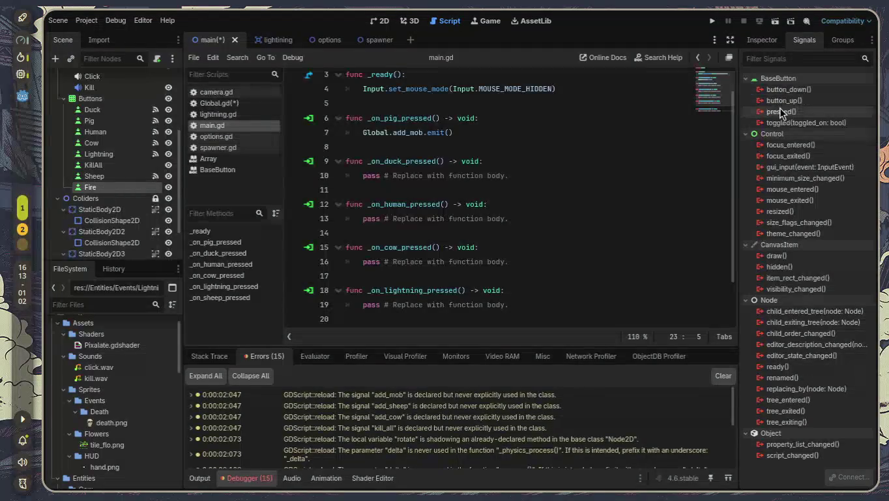
double_click(781, 111)
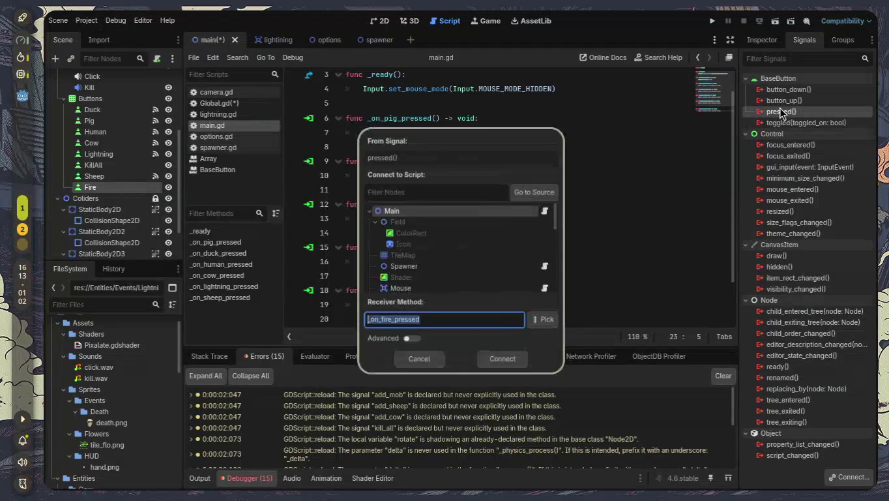
left_click(507, 360)
left_click(417, 288)
key("Up")
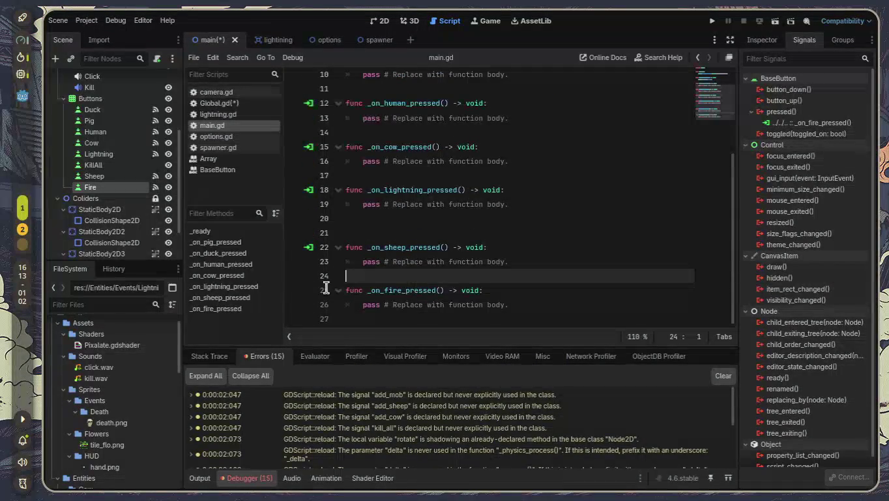
left_click(393, 232)
key("BackSpace")
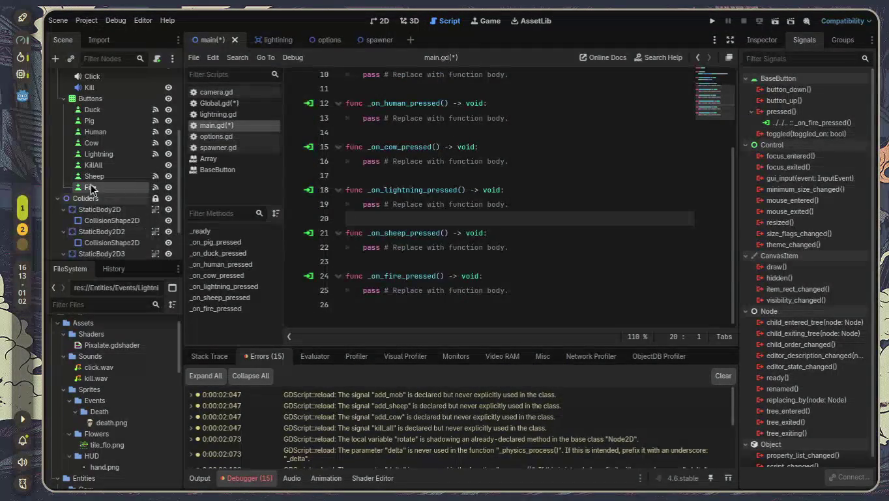
After checking the Lightning and Cow connections, connect KillAll's pressed signal to _on_kill_all_pressed
left_click(97, 153)
left_click(99, 143)
left_click(138, 163)
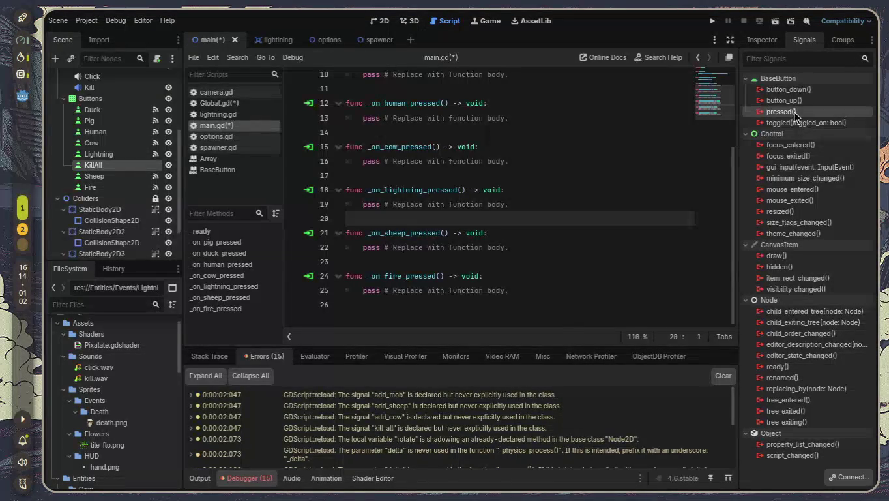
double_click(795, 111)
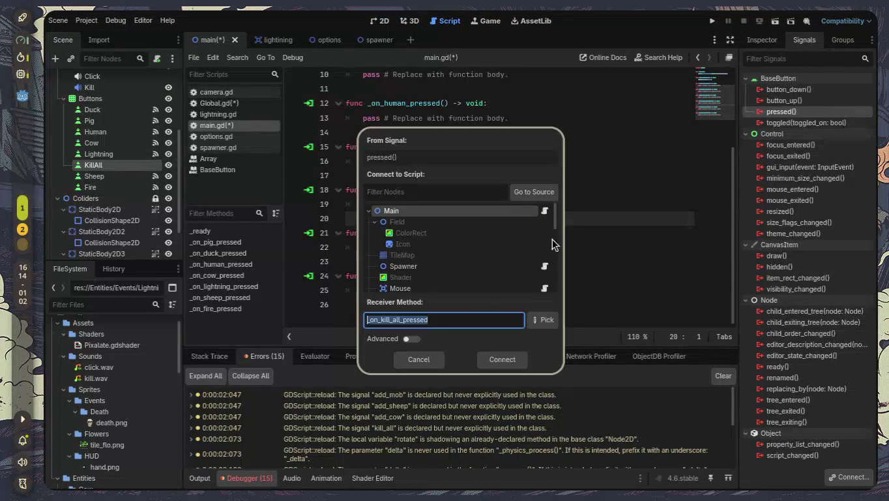
left_click(502, 360)
scroll(514, 294, "up", 2)
left_click(460, 164)
Replace the placeholder bodies of the duck, human and cow handlers with Global.add_mob.emit()
left_click(363, 162, "shift")
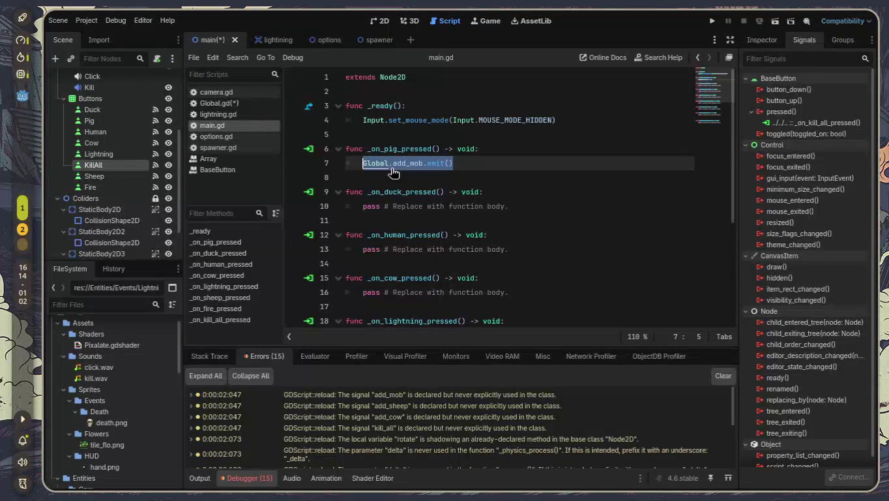
left_click_drag(494, 207, 361, 206)
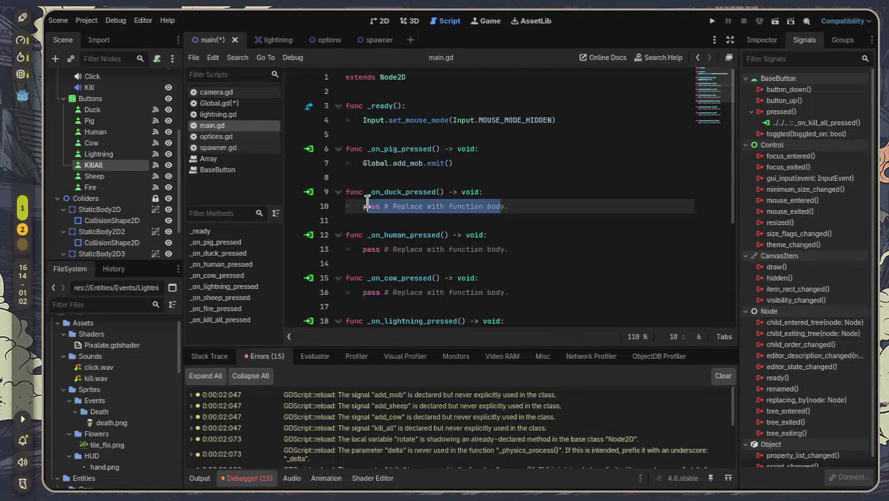
type("Global.add_mob.emit()")
left_click_drag(500, 248, 361, 250)
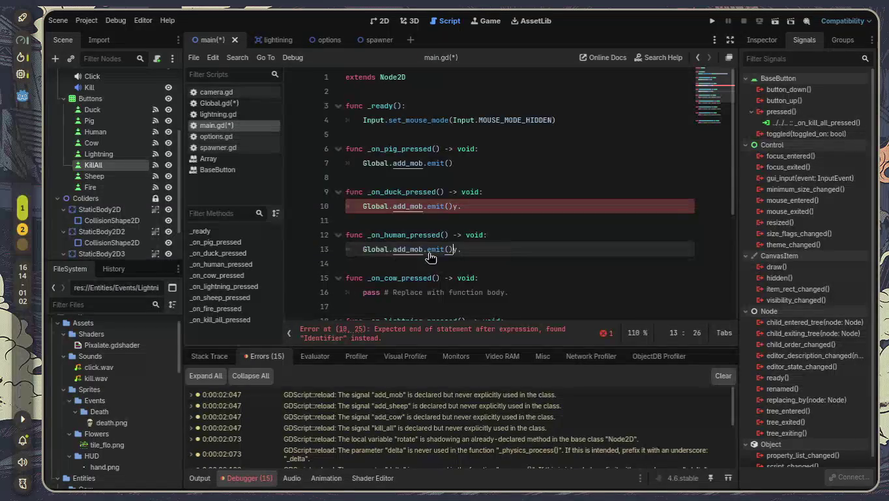
key("ctrl+v")
scroll(478, 248, "down", 1)
left_click(477, 170)
key("BackSpace")
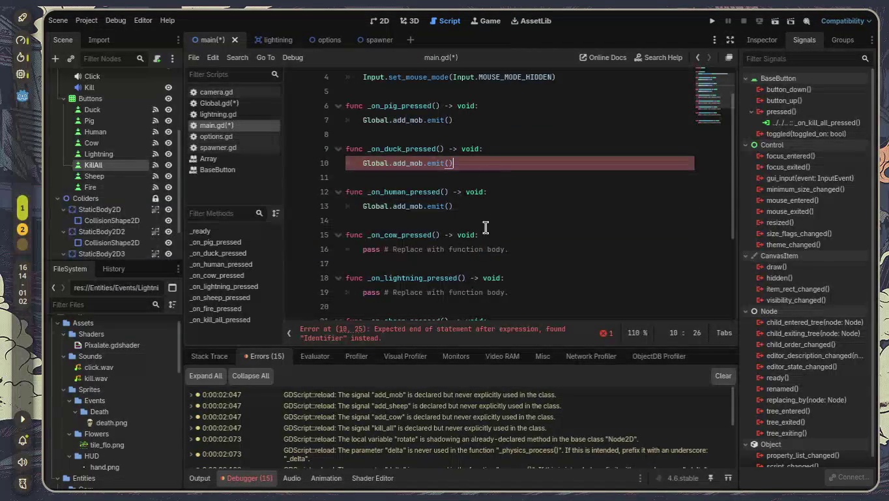
left_click_drag(460, 206, 357, 210)
key("ctrl+c")
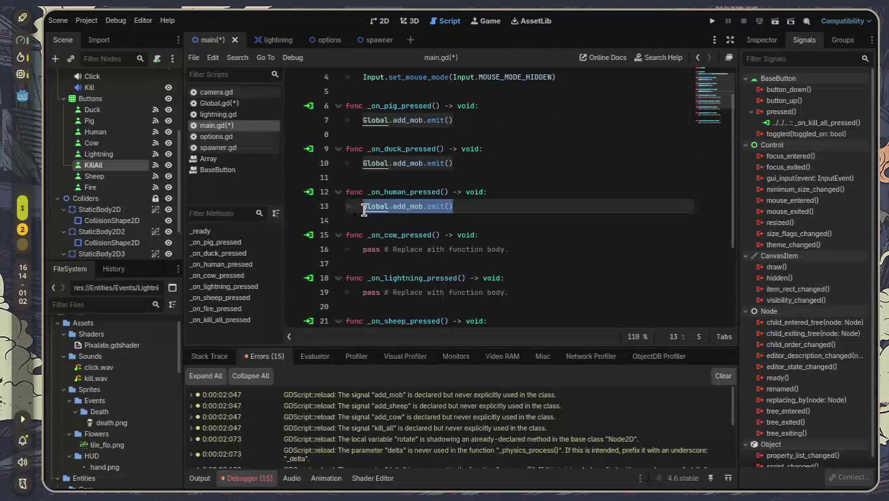
left_click_drag(518, 248, 357, 249)
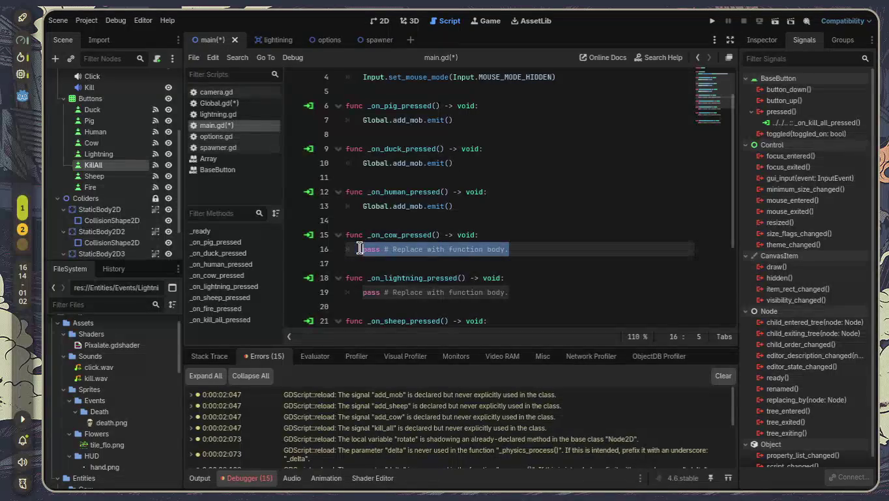
key("ctrl+v")
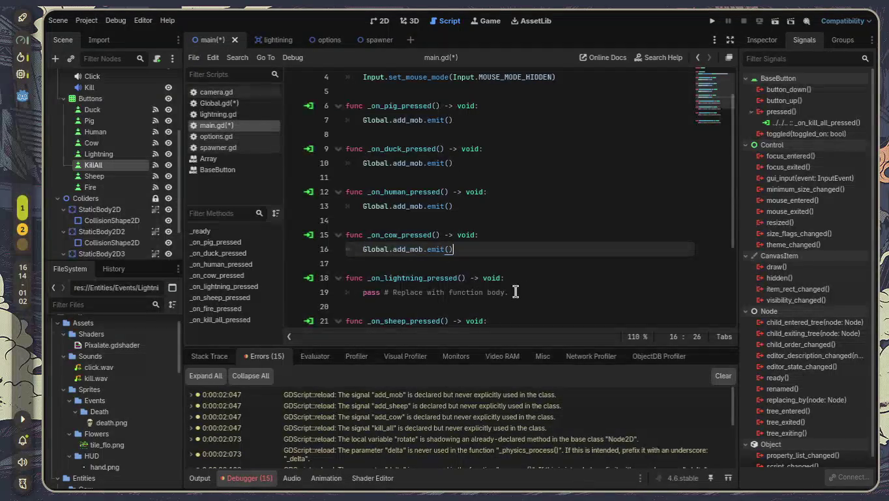
Paste Global.add_mob.emit() over the placeholders in the lightning, sheep and fire handlers
left_click_drag(491, 292, 361, 291)
left_click_drag(510, 292, 358, 297)
key("ctrl+v")
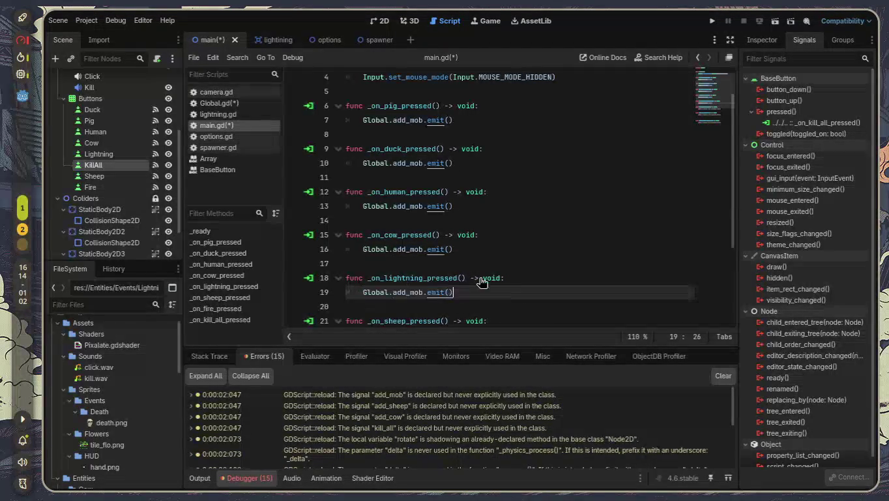
scroll(479, 281, "down", 2)
left_click_drag(513, 255, 363, 255)
left_click_drag(550, 245, 360, 251)
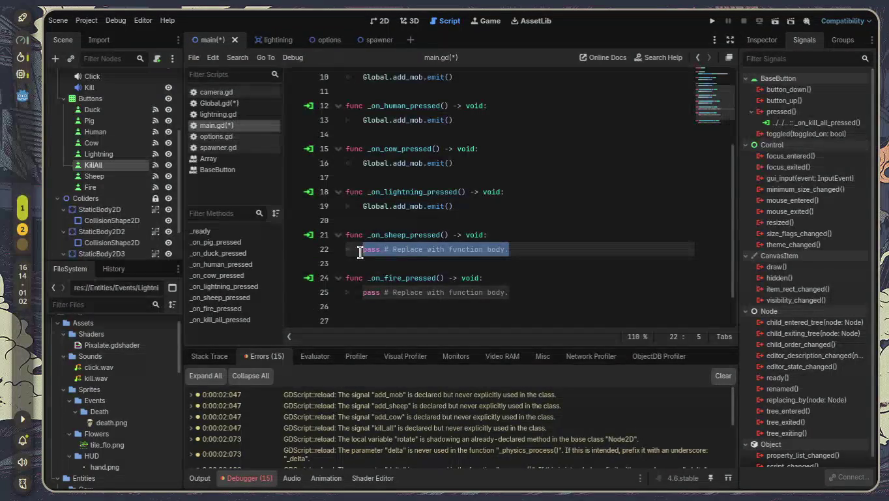
key("ctrl+v")
left_click_drag(511, 292, 361, 295)
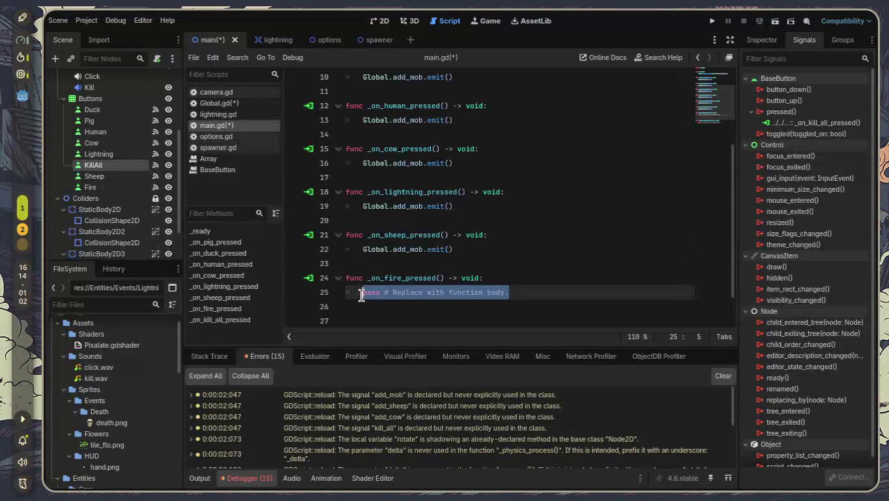
key("ctrl+v")
Remove the extra blank line and replace pass in _on_kill_all_pressed with Global.add_mob.emit()
scroll(520, 298, "up", 3)
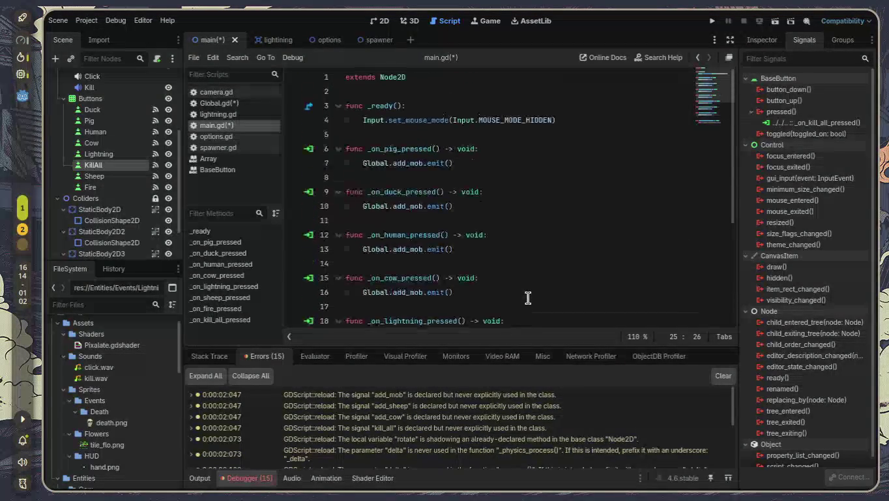
scroll(523, 297, "down", 4)
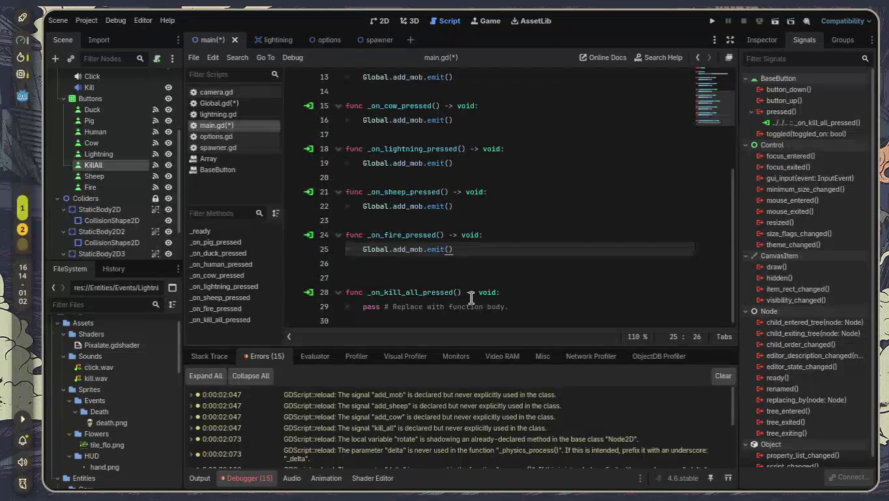
left_click(518, 280)
key("BackSpace")
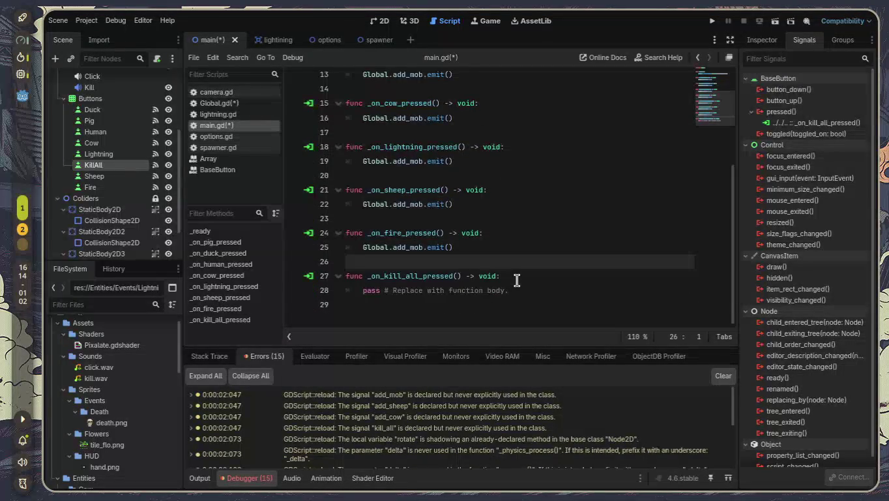
scroll(516, 281, "up", 4)
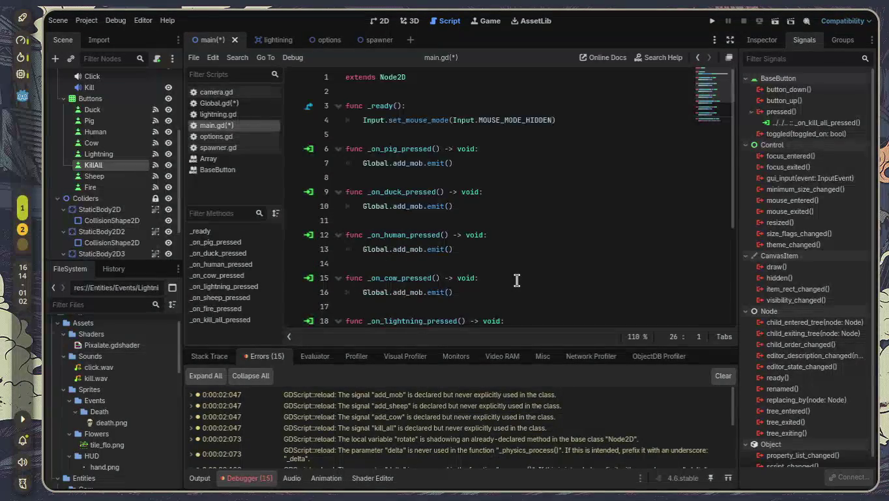
scroll(517, 281, "down", 4)
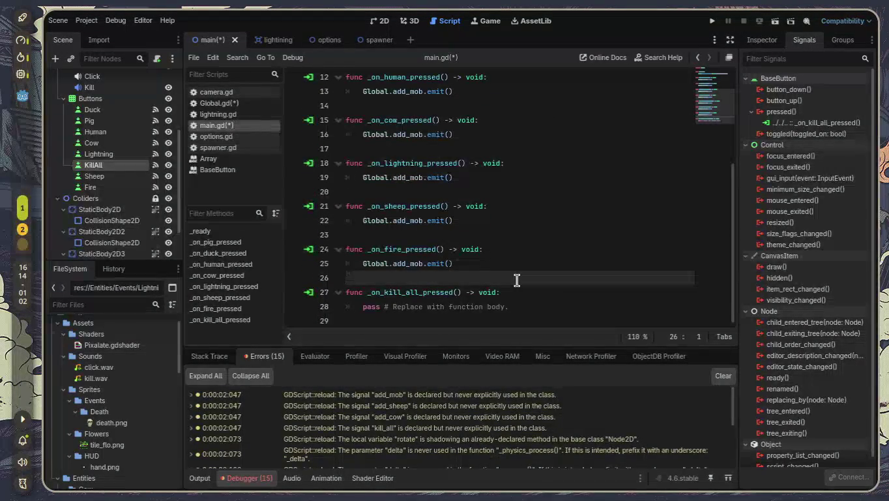
mouse_move(518, 306)
left_mouse_down()
mouse_move(312, 306)
mouse_move(363, 310)
left_mouse_up()
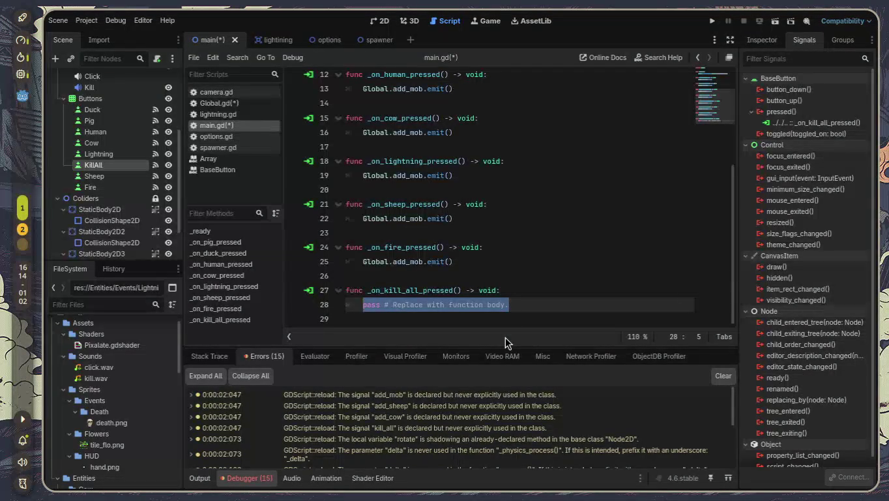
key("ctrl+v")
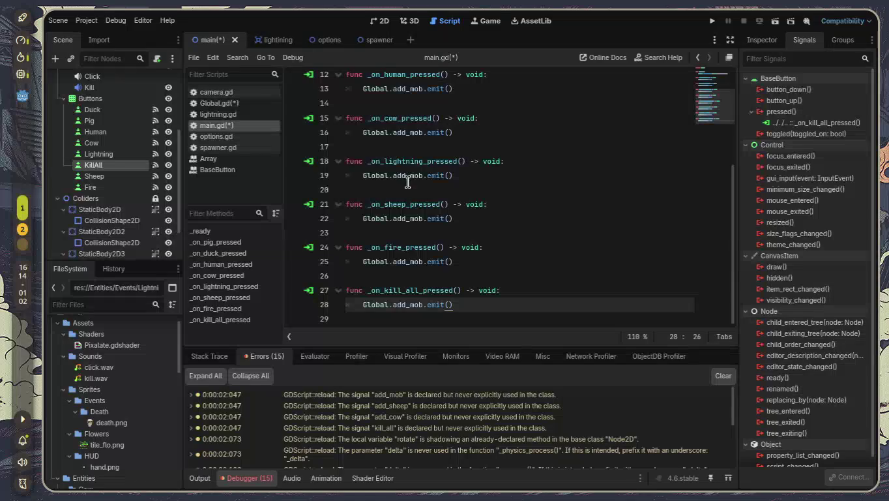
left_click(374, 45)
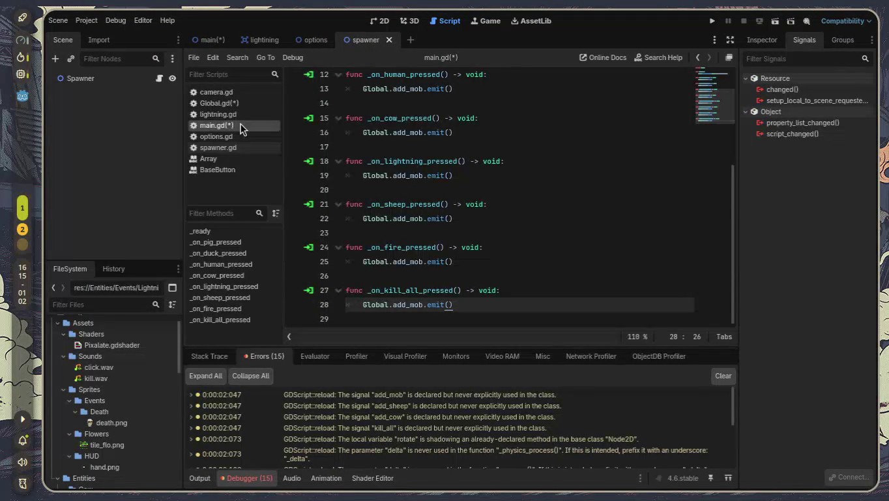
Save everything, open spawner.gd, and add an 'if mobs == 0:' line under func _create()
key("ctrl+s")
left_click(240, 150)
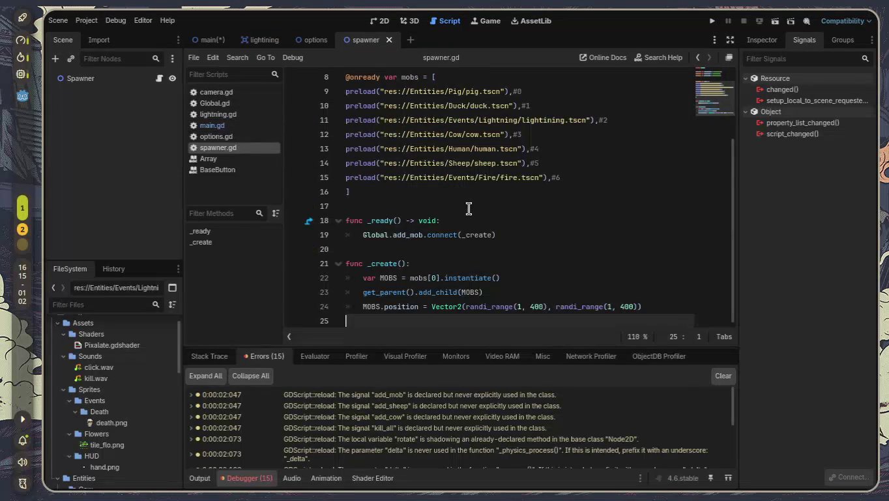
left_click(659, 311)
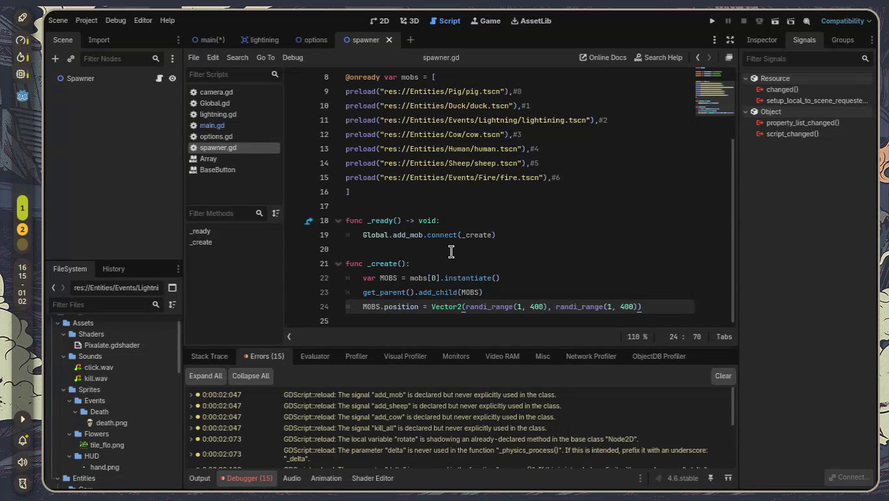
left_click(476, 261)
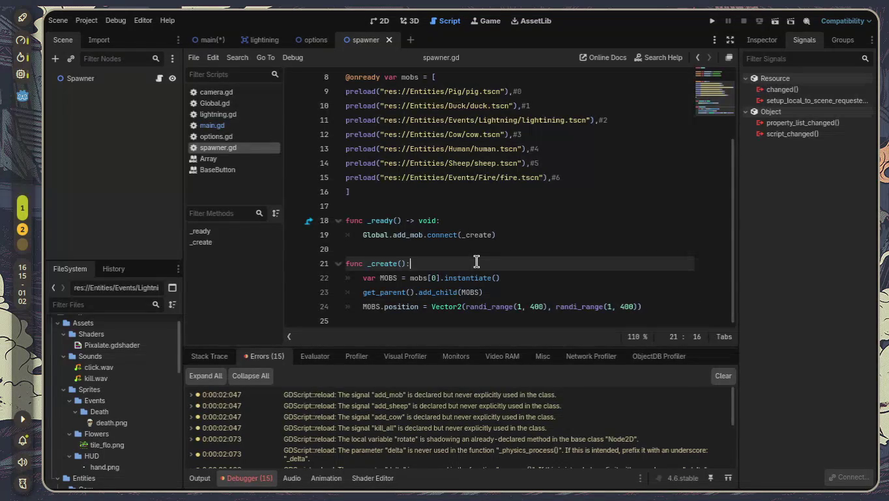
key("Return")
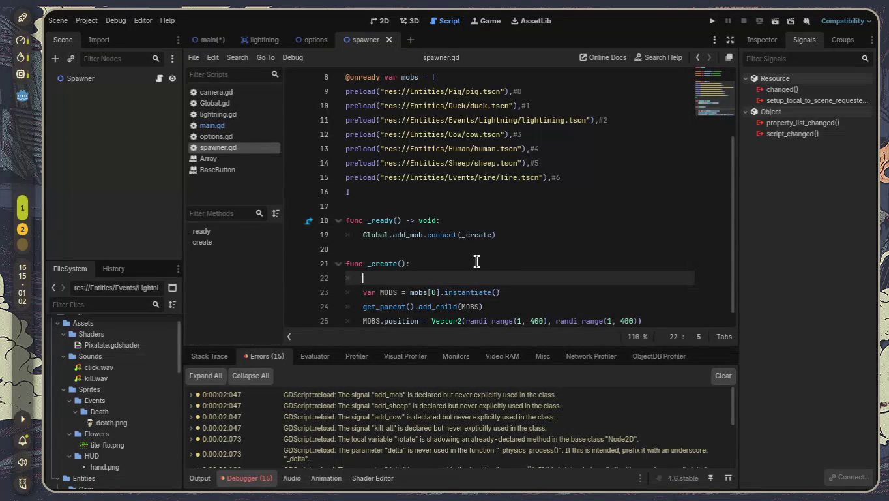
type("if mo")
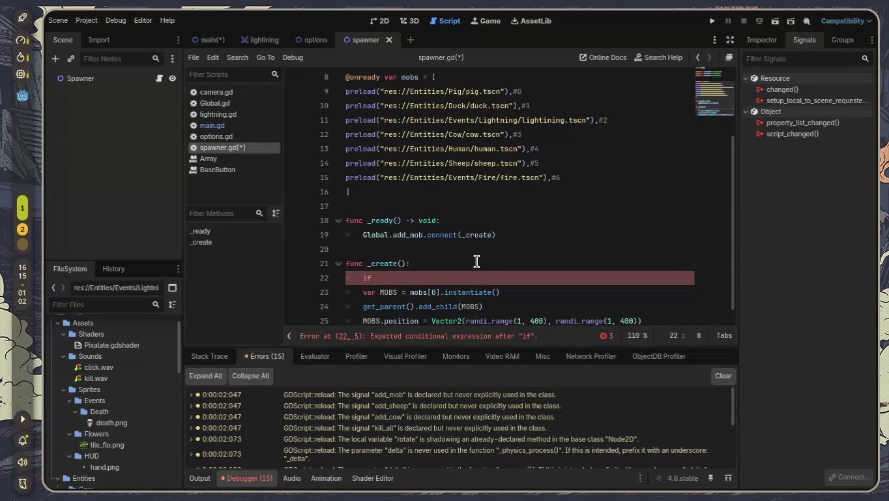
type("bs")
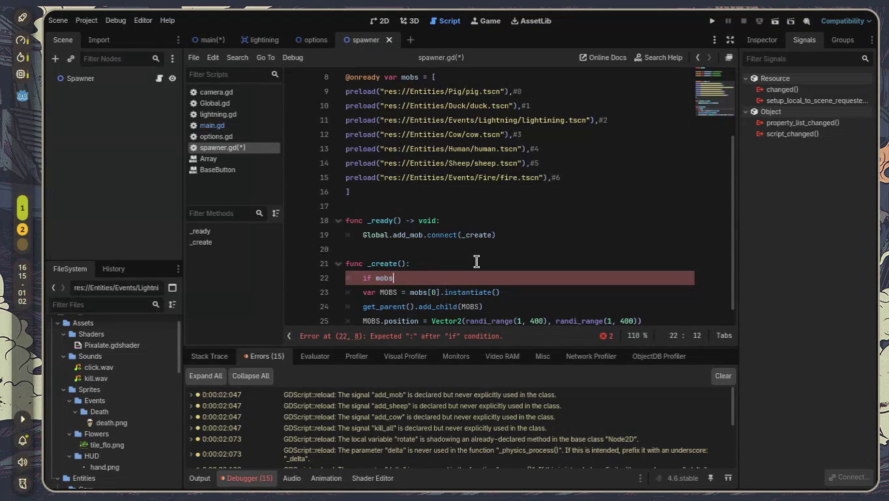
type("1")
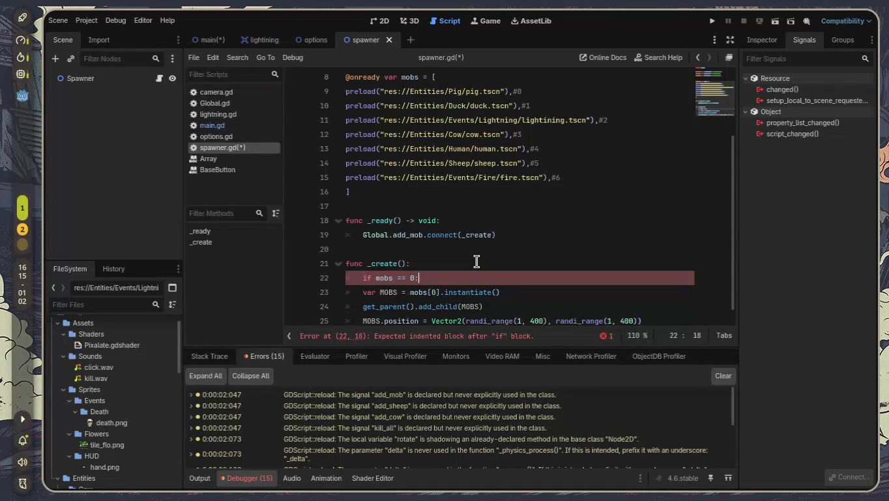
type(":")
key("Return")
Indent the three spawn lines under the if, delete the empty line, save, and run the scene
key("BackSpace")
key("Down")
key("Tab")
key("Down")
key("Home")
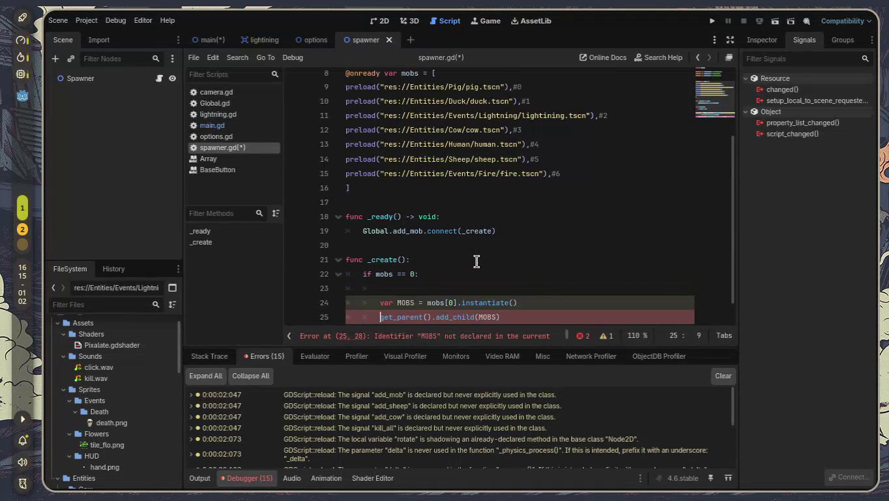
key("Tab")
key("Down")
key("Down")
key("Up")
key("Tab")
key("Up")
key("Up")
key("Up")
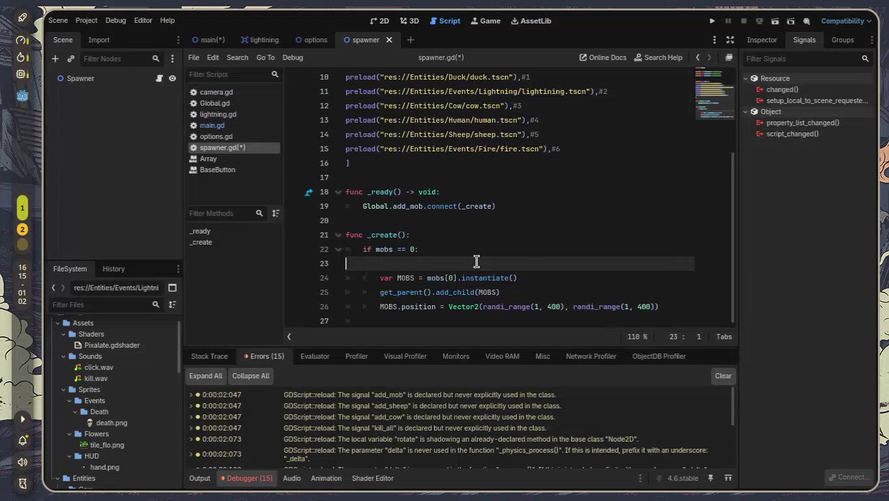
key("BackSpace")
key("Down")
key("Down")
key("Down")
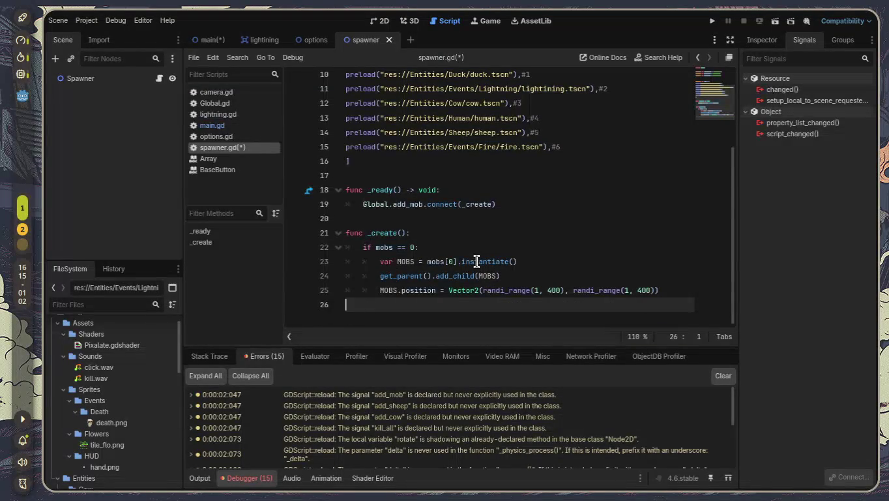
key("ctrl+s")
left_click(780, 25)
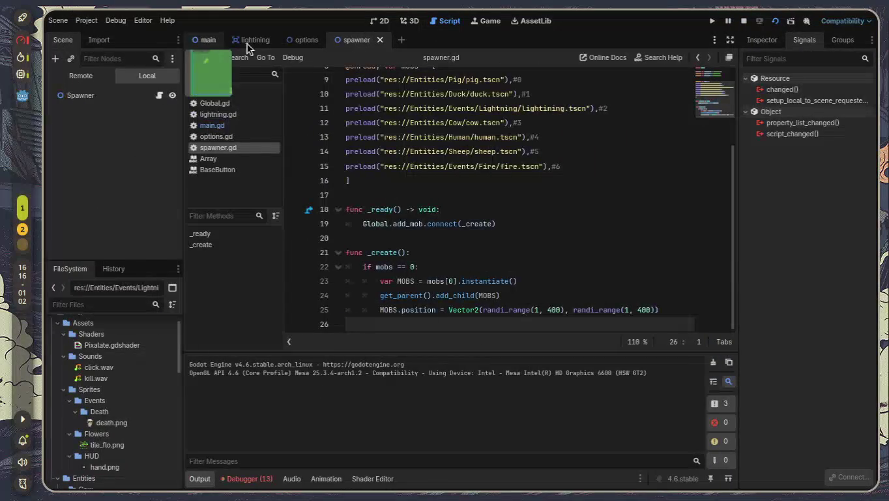
Run the project, press the game's buttons about a dozen times to spawn pigs, then stop with F8
left_click(715, 24)
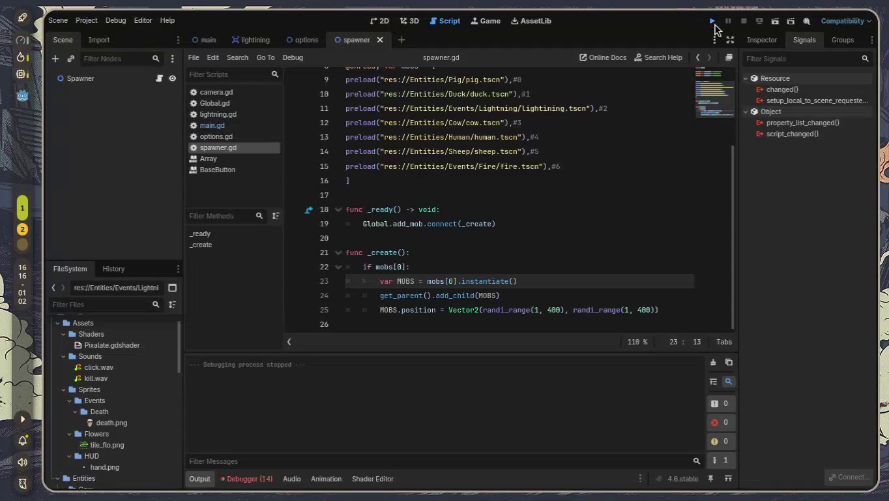
left_click(717, 25)
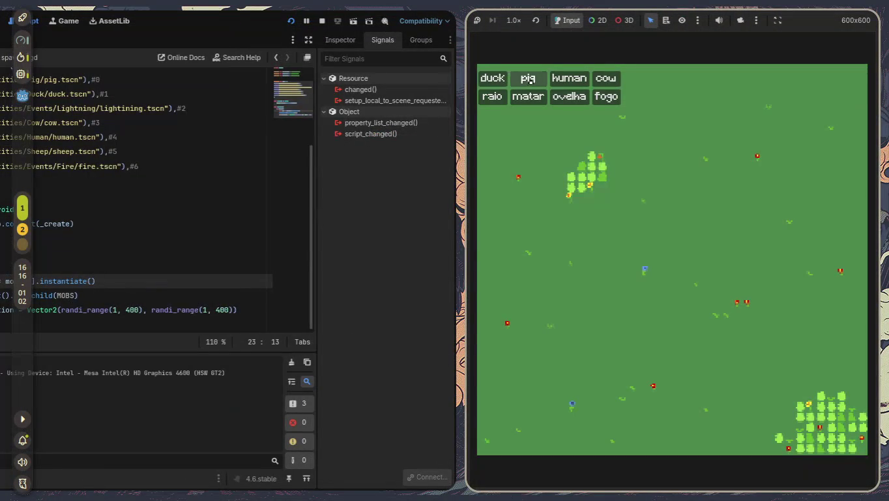
left_click(535, 86)
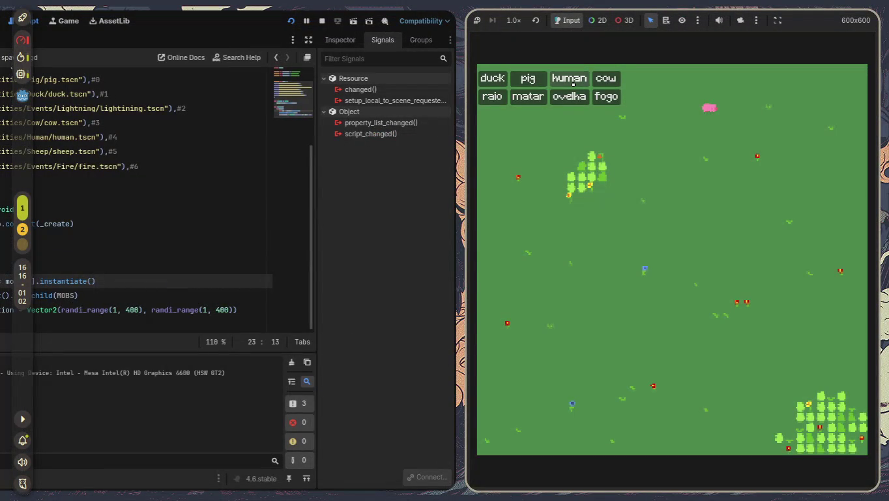
left_click(571, 96)
left_click(606, 98)
left_click(569, 98)
left_click(502, 100)
left_click(492, 79)
left_click(528, 80)
left_click(605, 79)
left_click(606, 97)
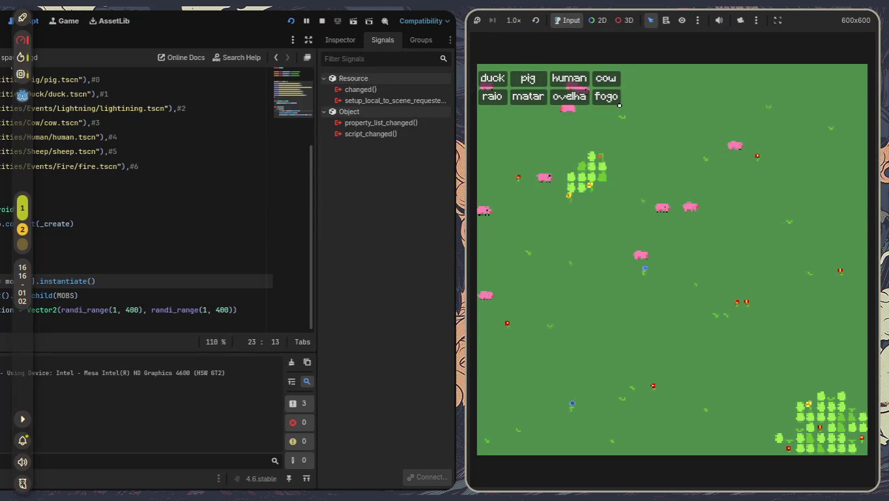
left_click(539, 99)
left_click(528, 78)
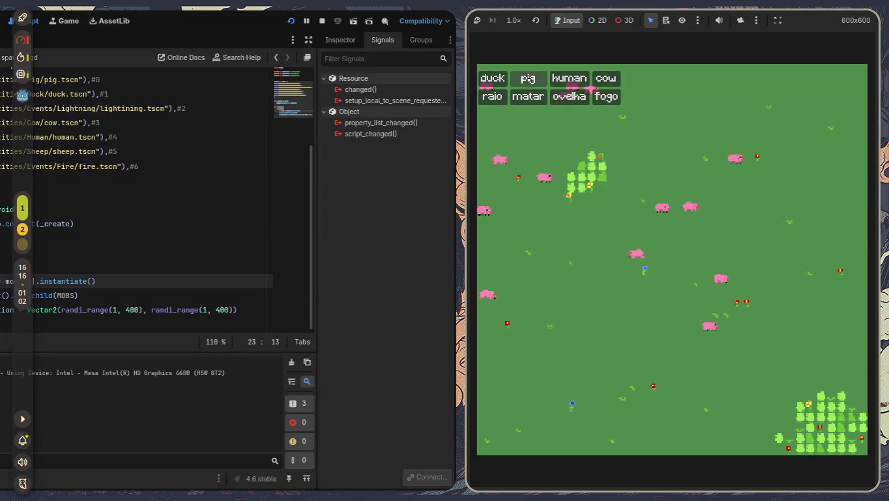
key("F8")
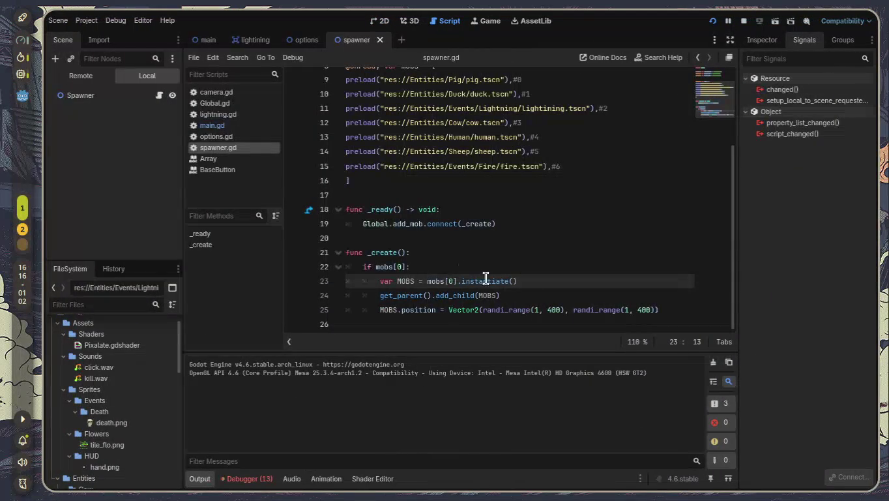
Copy the if mobs[0] spawn block and paste a duplicate directly below it
left_click(661, 310)
left_click(363, 268, "shift")
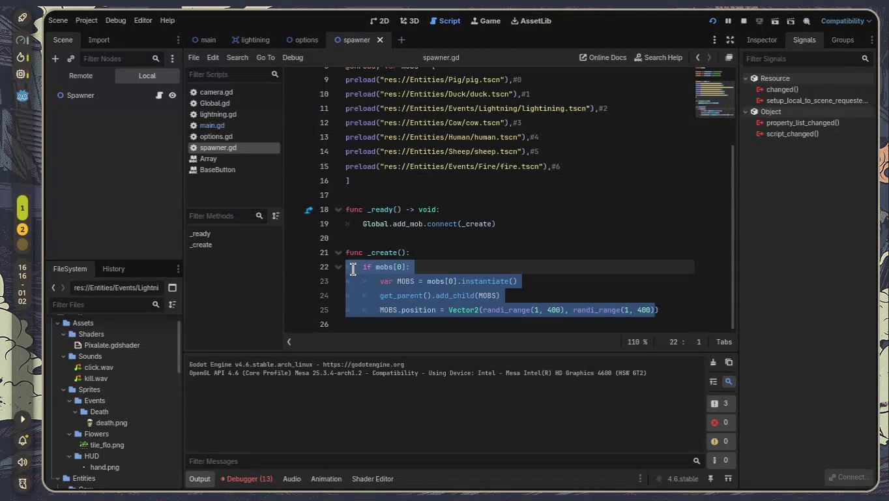
left_click(346, 268, "shift")
mouse_move(669, 309)
left_mouse_down()
mouse_move(540, 309)
mouse_move(270, 268)
left_mouse_up()
left_click(686, 309)
key("Return")
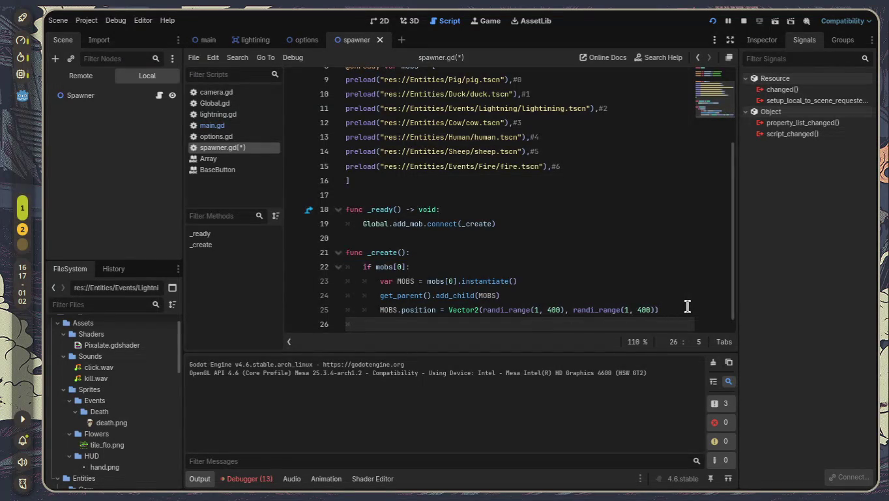
type("ELI")
key("BackSpace")
key("BackSpace")
key("BackSpace")
type("if mobs[0]: \t\tvar MOBS = mobs[0].instantiate() \t\tget_parent().add_child(MOBS) \t\tMOBS.position = Vector2(randi_range(1, 400), randi_range(1, 400))")
Change the copied block's instantiate index from mobs[0] to mobs[1]
key("Up")
key("Up")
key("Up")
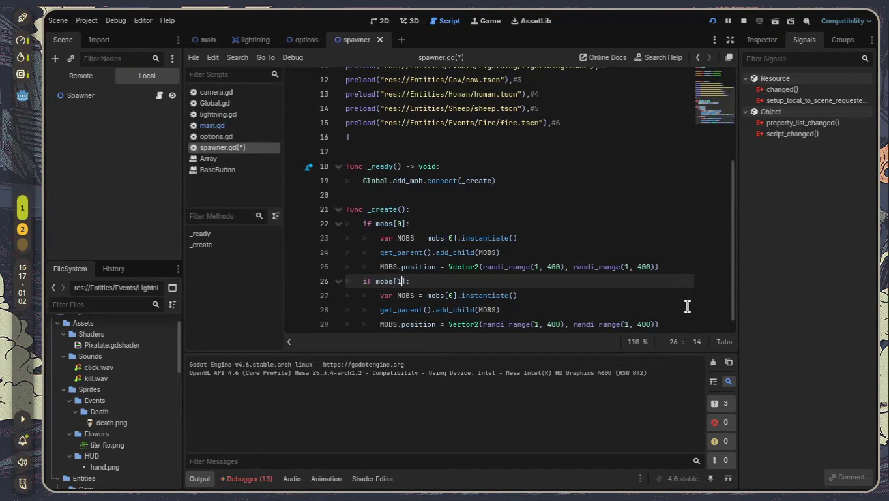
key("Down")
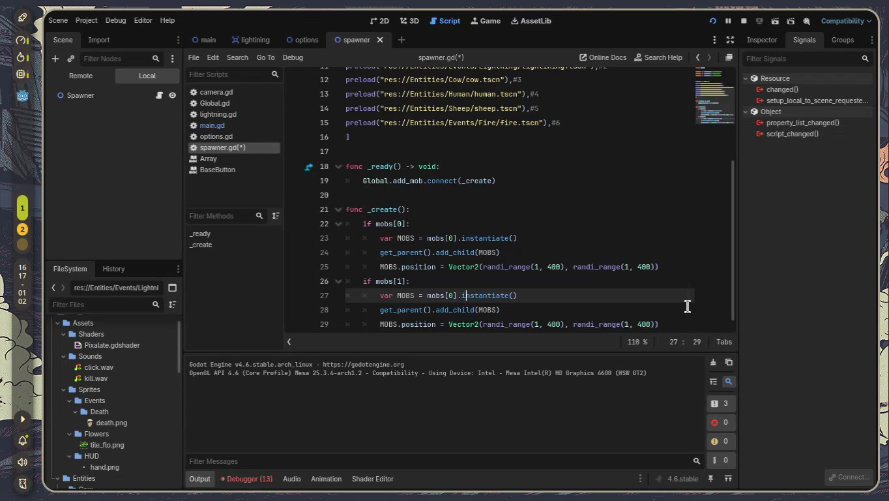
key("Left")
key("Left")
key("Left")
key("BackSpace")
type("1")
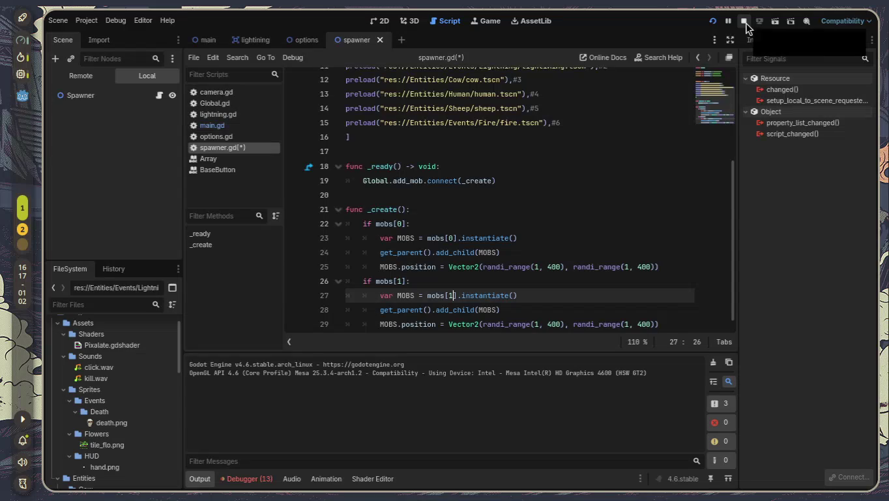
left_click(712, 22)
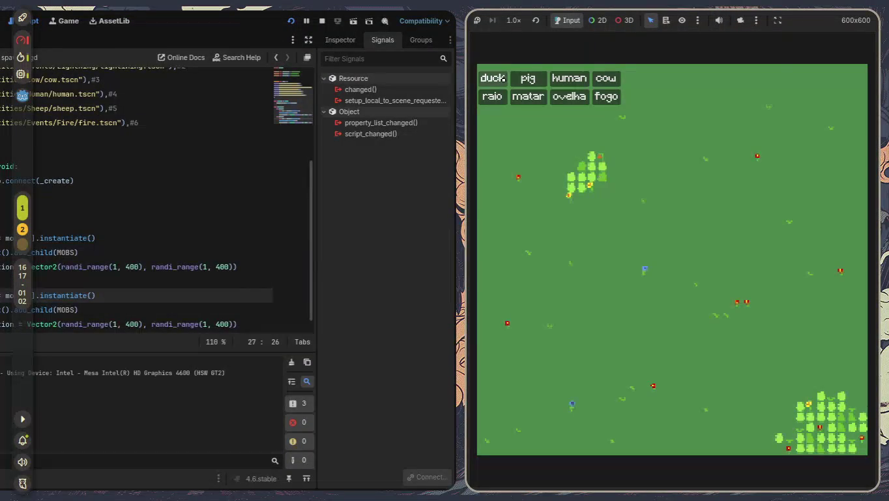
key("F8")
scroll(508, 290, "up", 3)
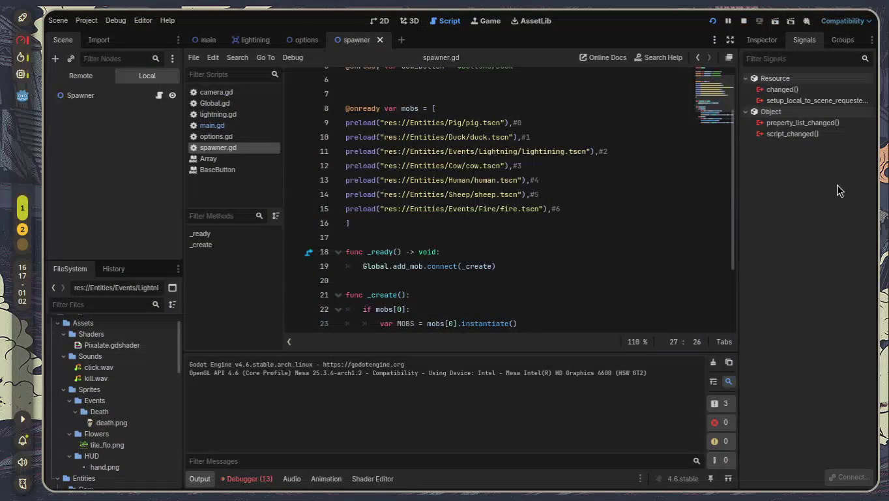
type("].instantiate()")
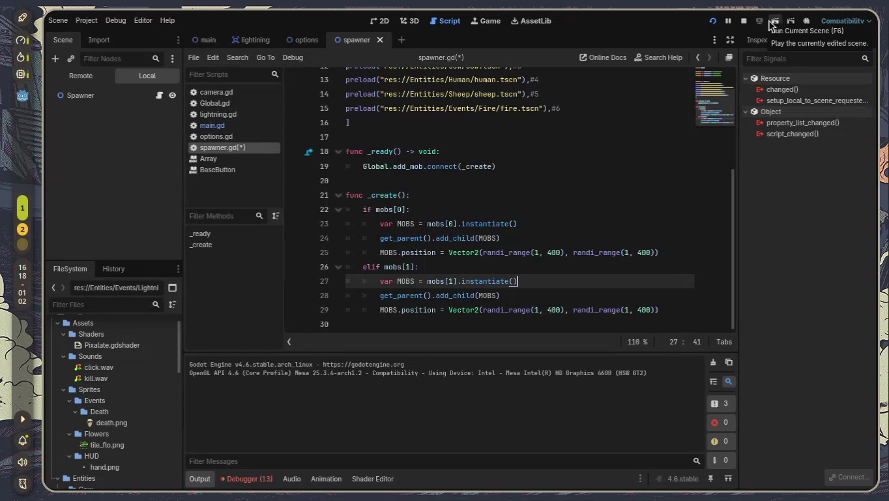
left_click(713, 22)
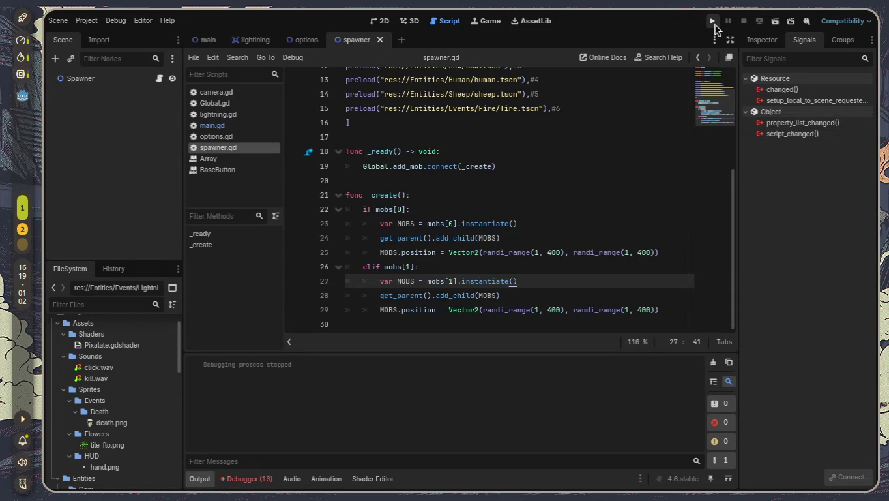
left_click_drag(397, 209, 427, 214)
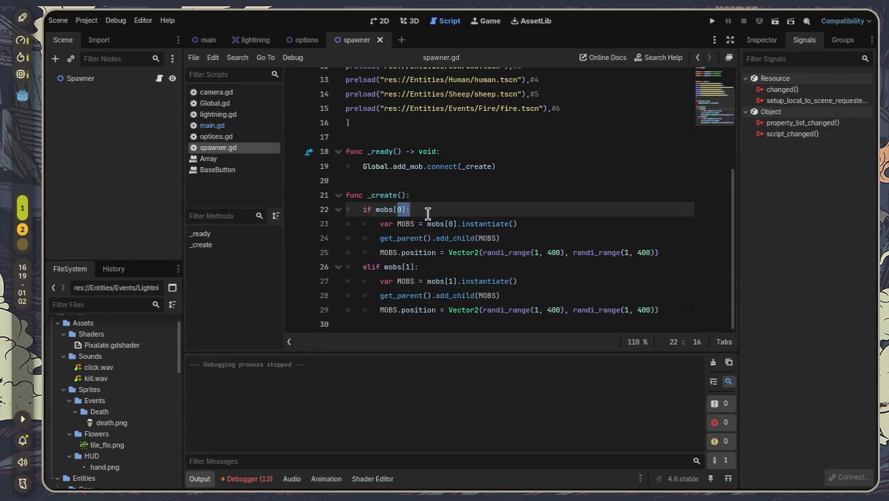
mouse_move(365, 209)
left_mouse_down()
mouse_move(520, 253)
mouse_move(687, 259)
mouse_move(678, 256)
left_mouse_up()
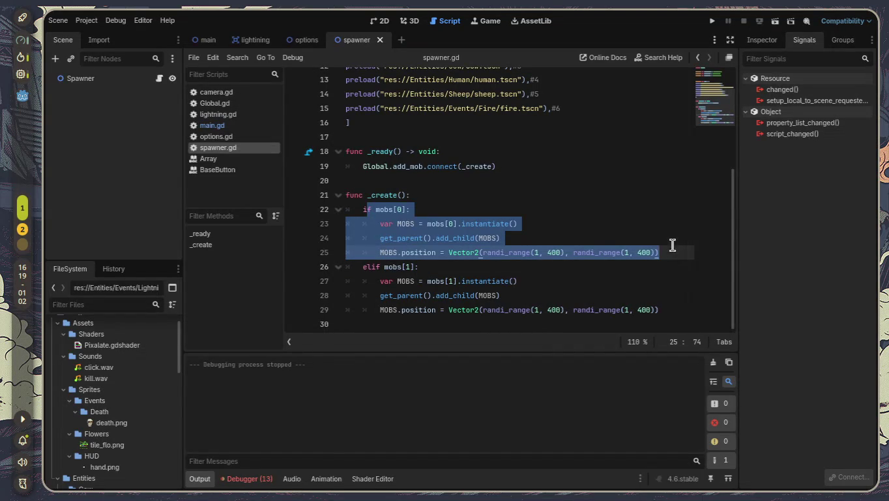
left_click(606, 174)
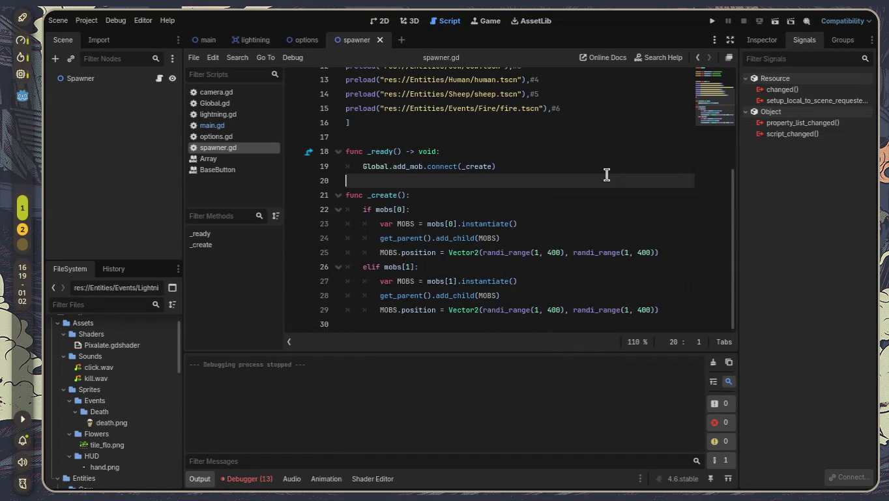
left_click_drag(400, 166, 518, 174)
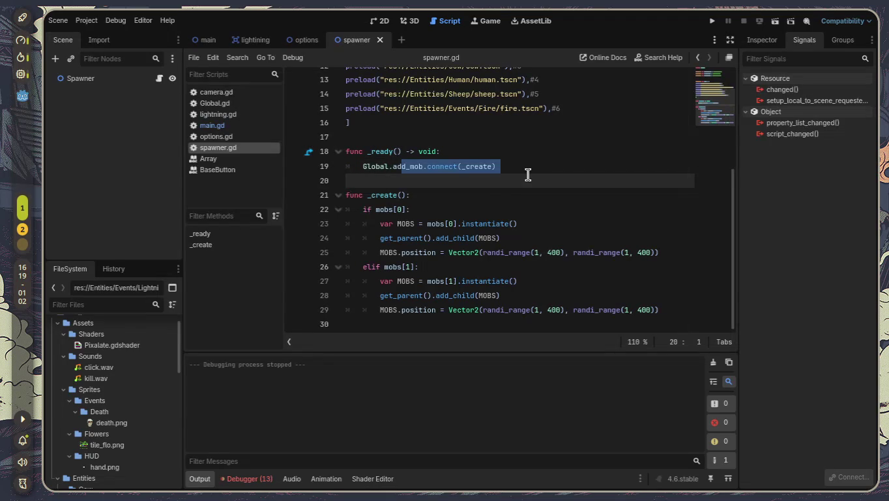
left_click_drag(369, 195, 419, 196)
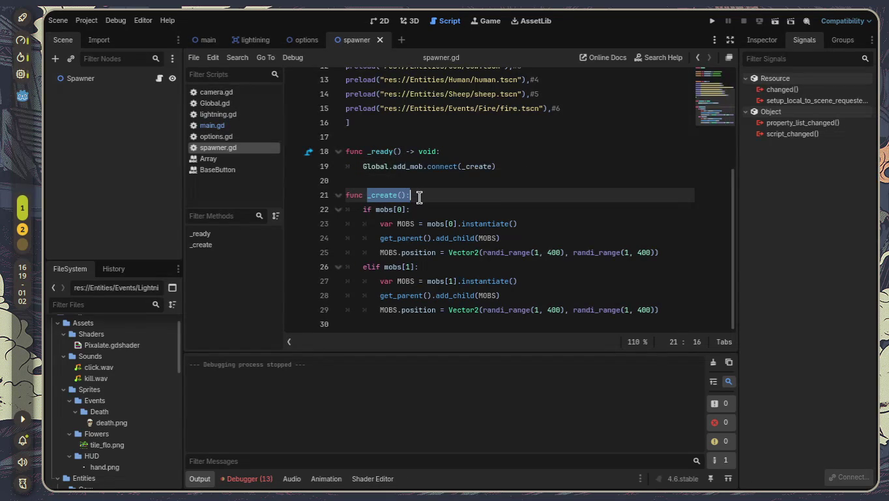
left_click_drag(393, 166, 424, 165)
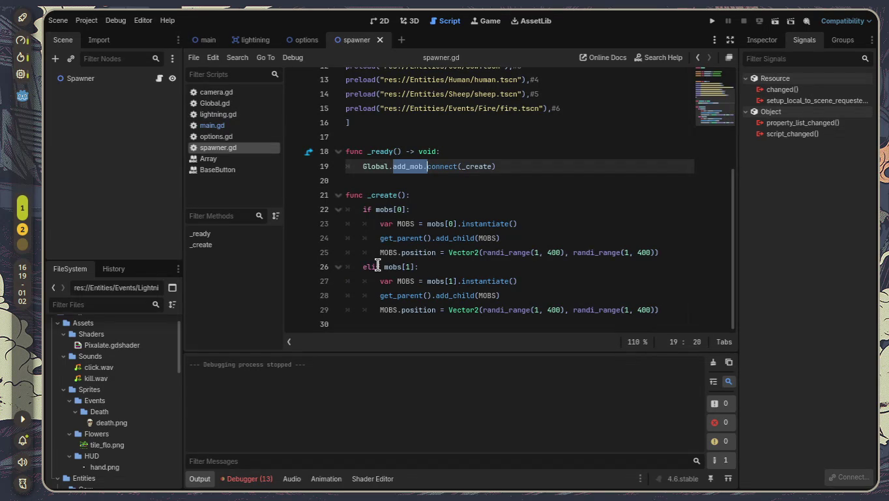
left_click(712, 21)
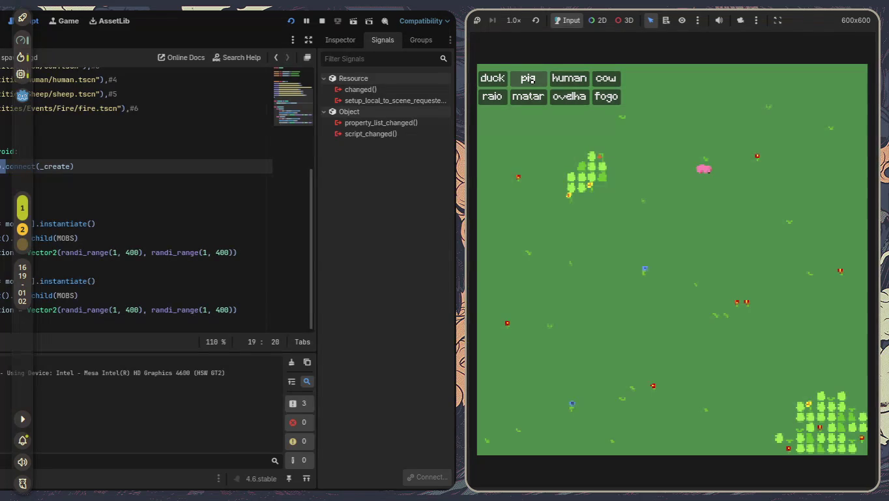
left_click(492, 79)
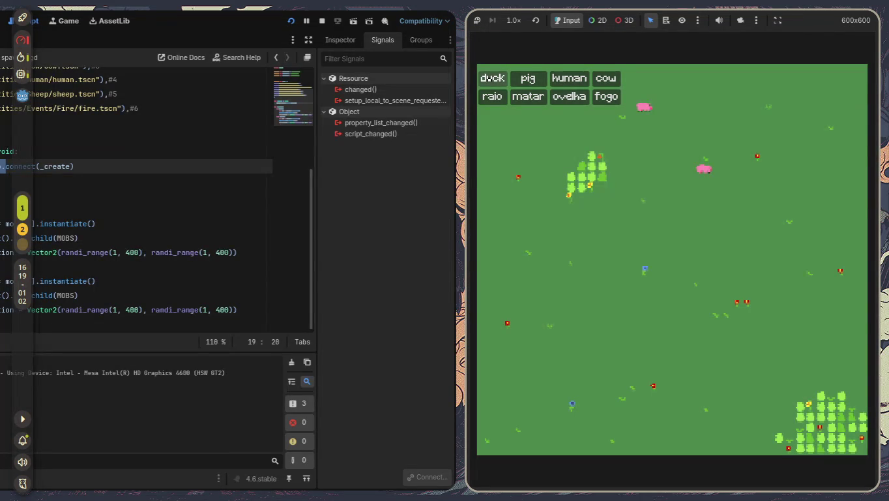
left_click(492, 79)
left_click(493, 79)
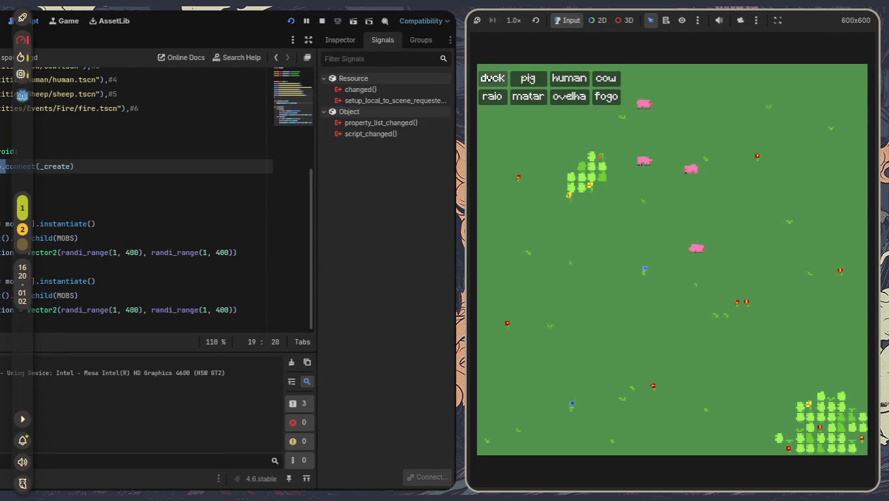
left_click(492, 78)
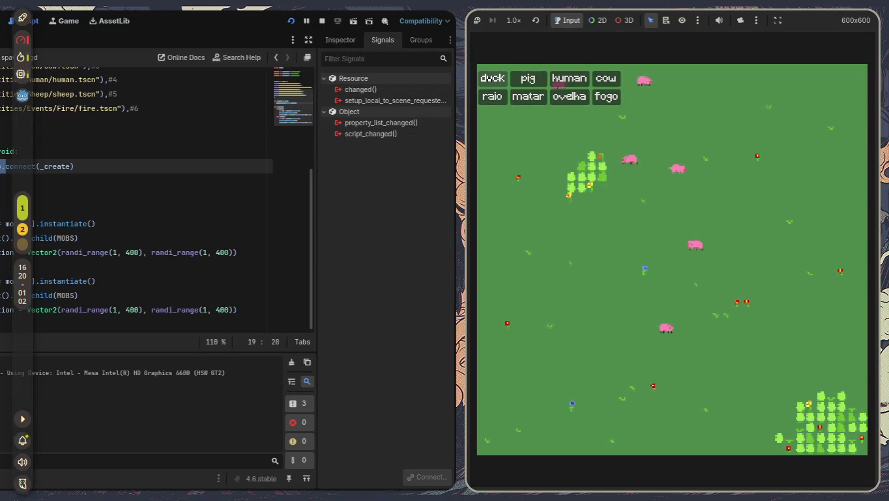
left_click(492, 79)
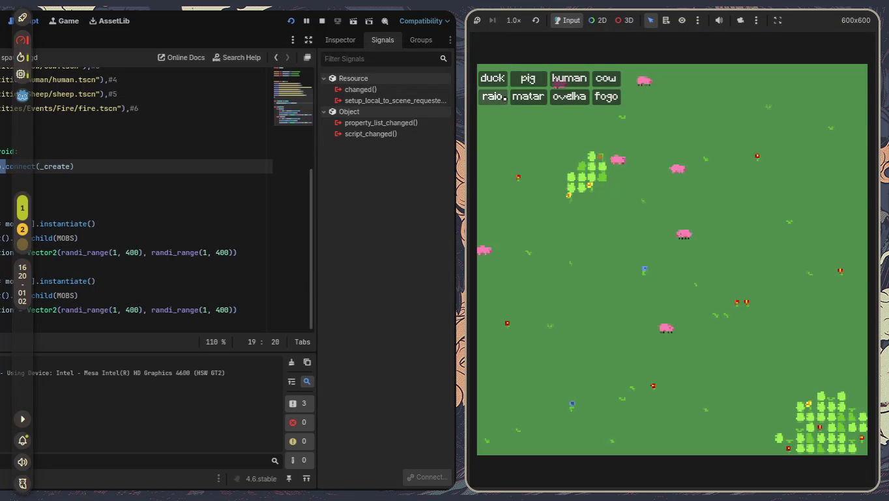
key("F8")
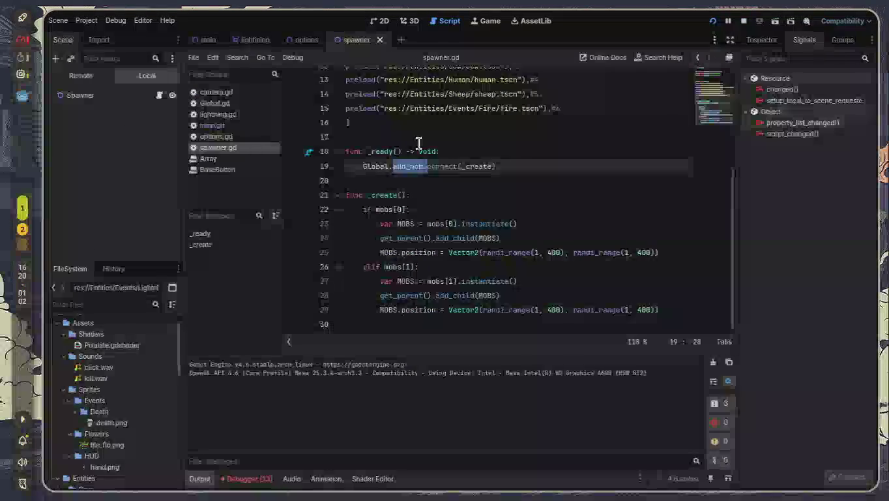
Select the four-line elif mobs[1] branch in _create and delete it
left_click(462, 252)
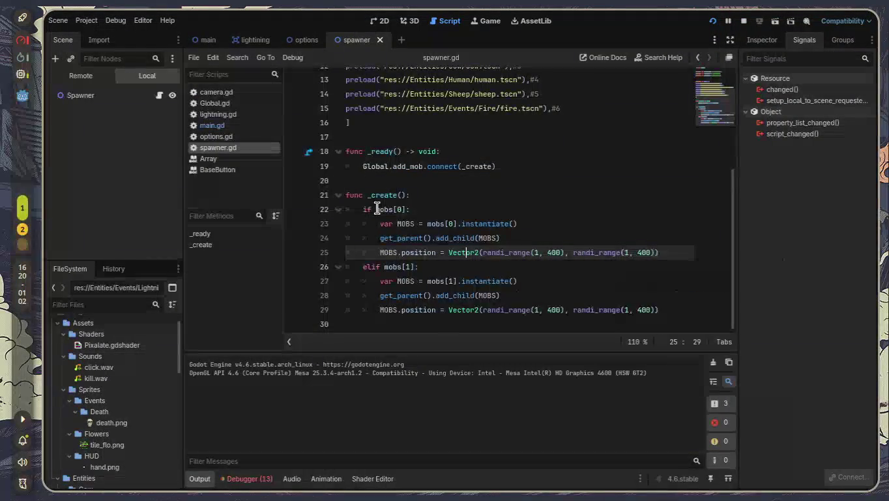
mouse_move(376, 208)
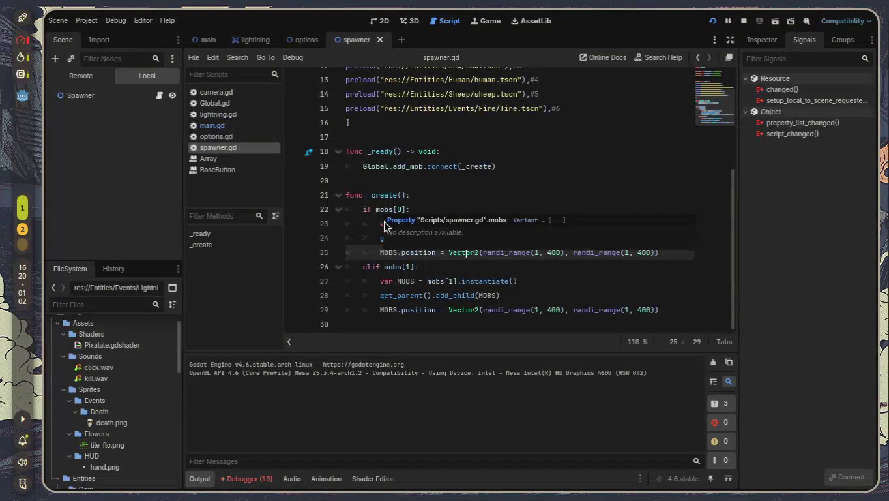
left_click_drag(364, 209, 418, 219)
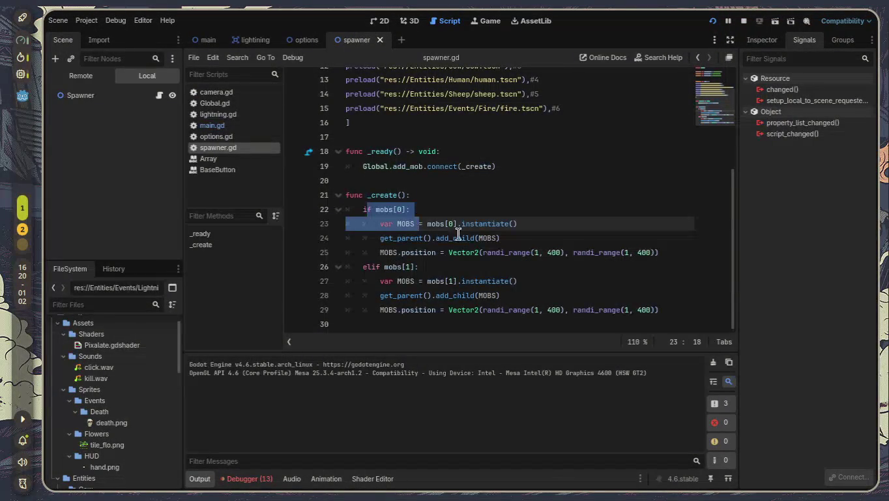
left_click(498, 238)
mouse_move(670, 306)
left_mouse_down()
mouse_move(369, 253)
mouse_move(342, 252)
mouse_move(344, 263)
left_mouse_up()
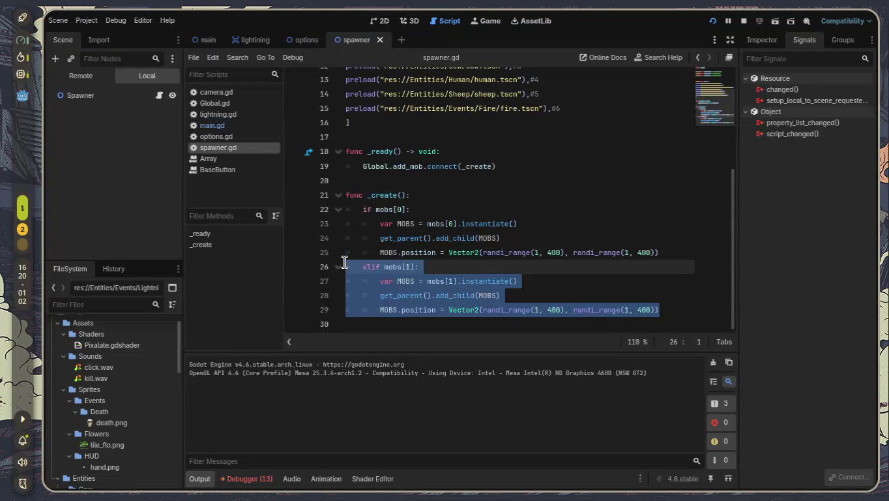
key("BackSpace")
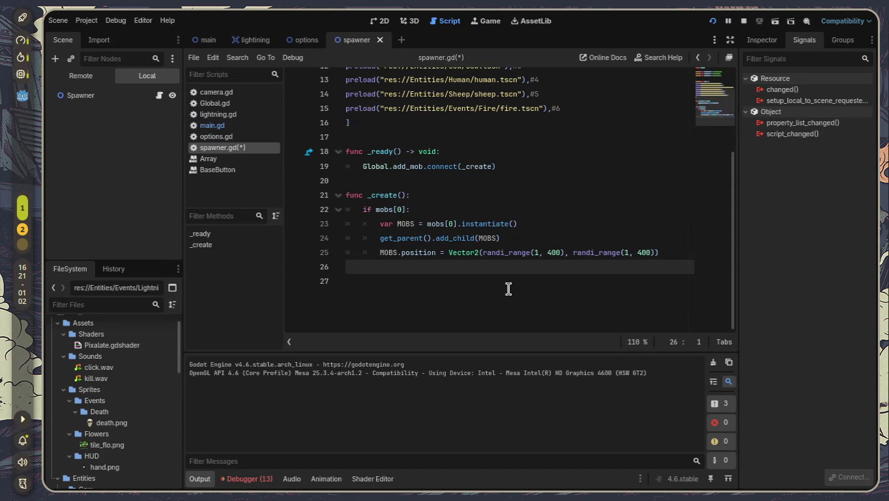
scroll(528, 281, "up", 4)
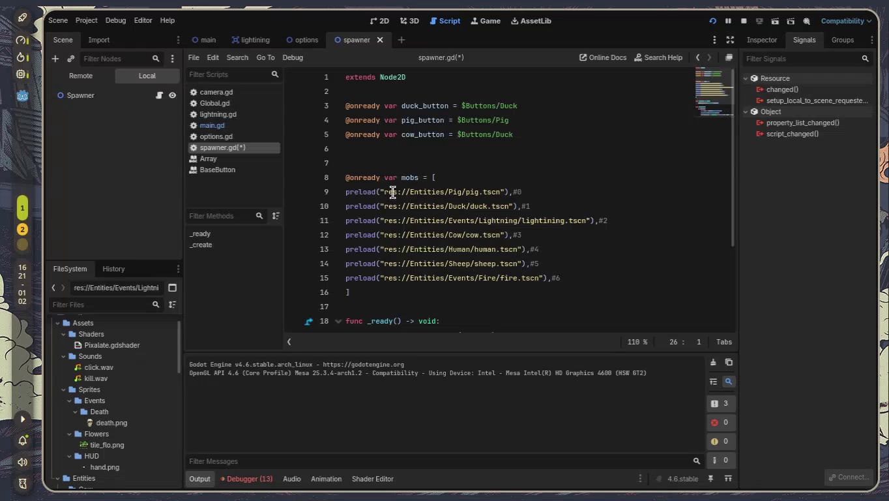
Change mobs[0] to mobs[4] in both the instantiate line and the if check
mouse_move(353, 191)
mouse_move(455, 196)
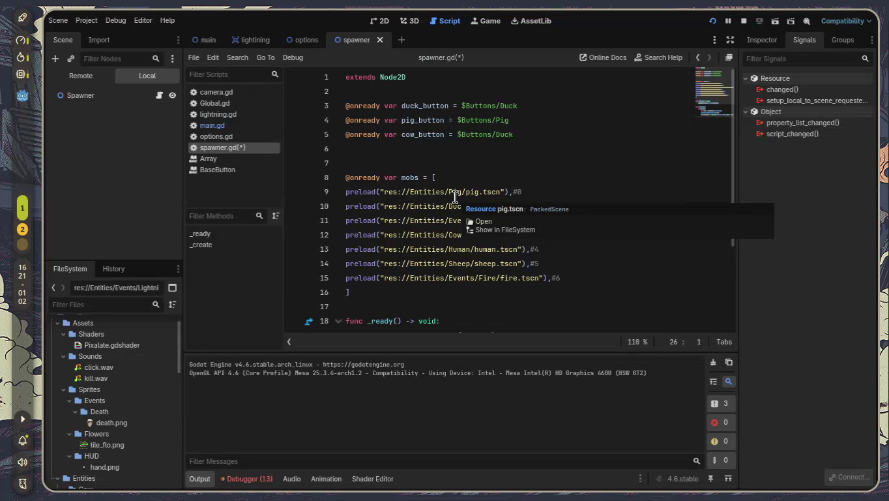
scroll(455, 196, "down", 1)
scroll(455, 196, "down", 1)
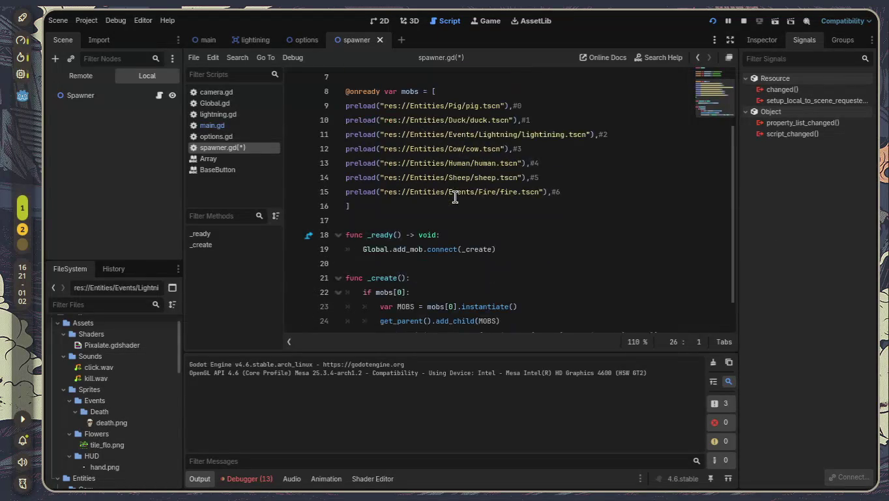
scroll(455, 196, "down", 1)
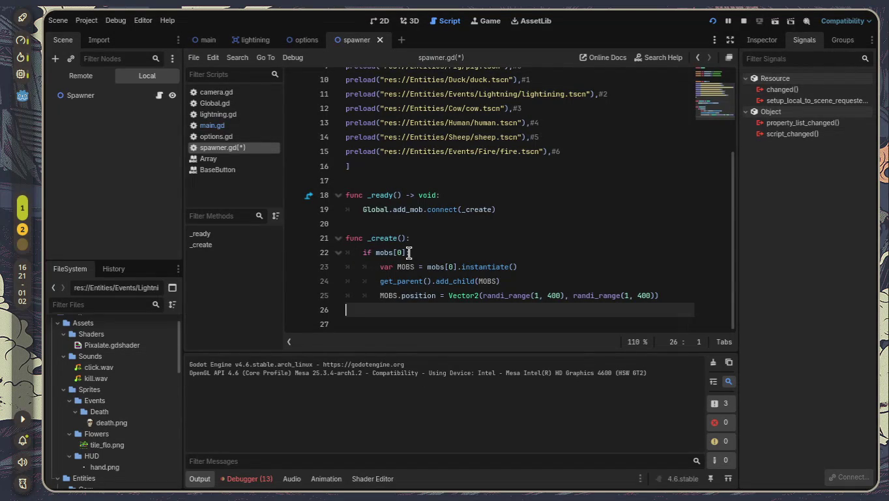
left_click(454, 267)
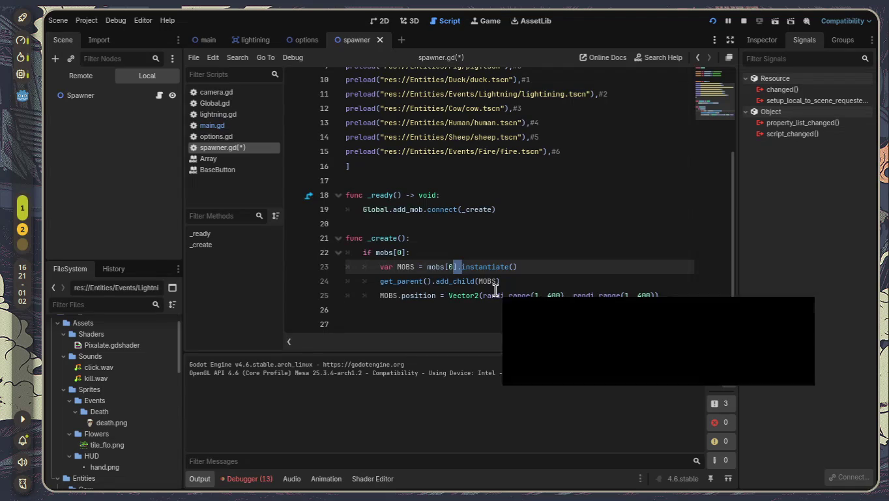
key("BackSpace")
type("4")
key("Up")
key("Left")
key("Left")
key("BackSpace")
type("4")
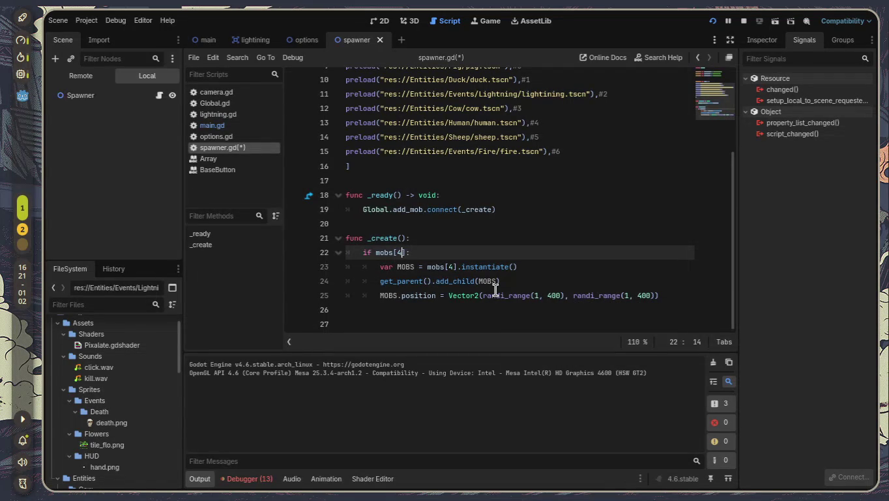
key("F8")
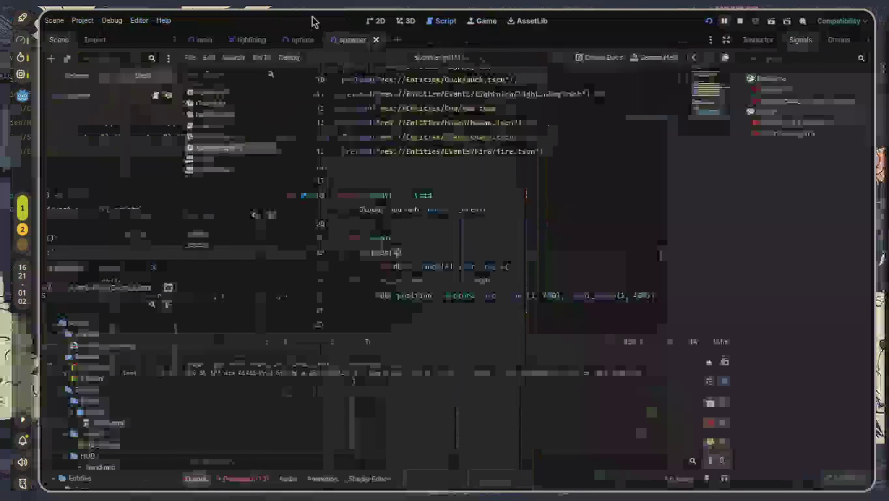
left_click(711, 23)
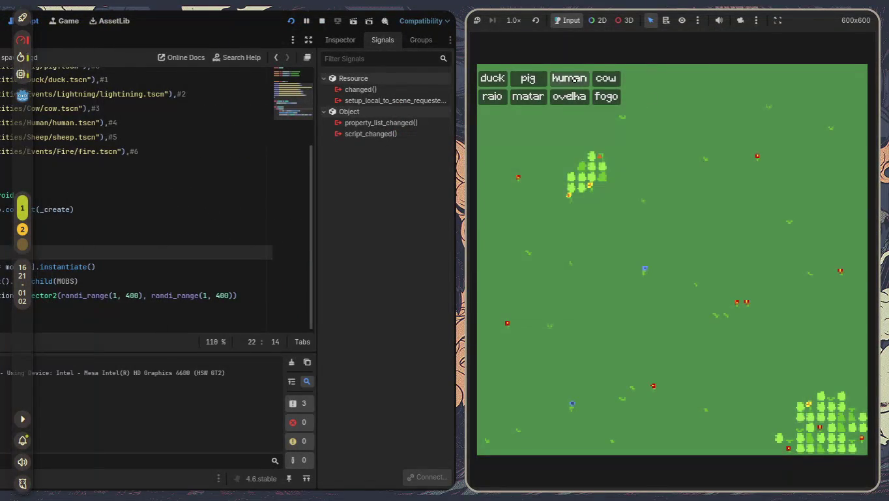
key("F8")
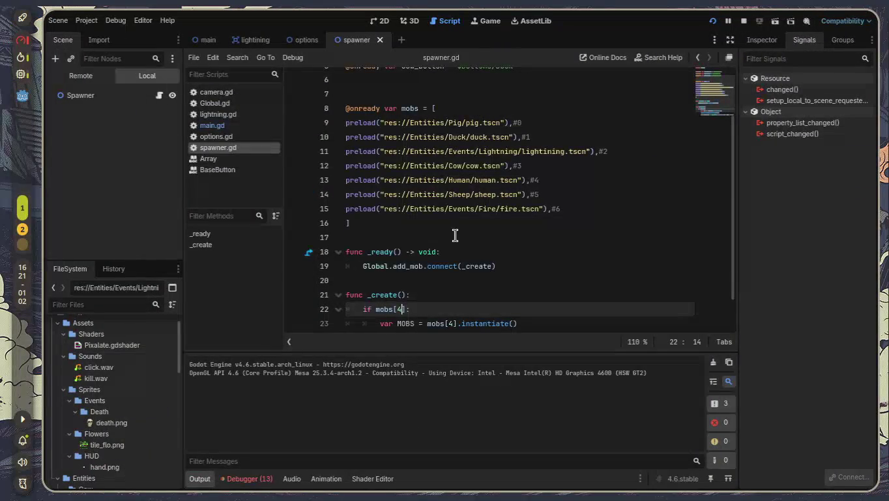
key("F5")
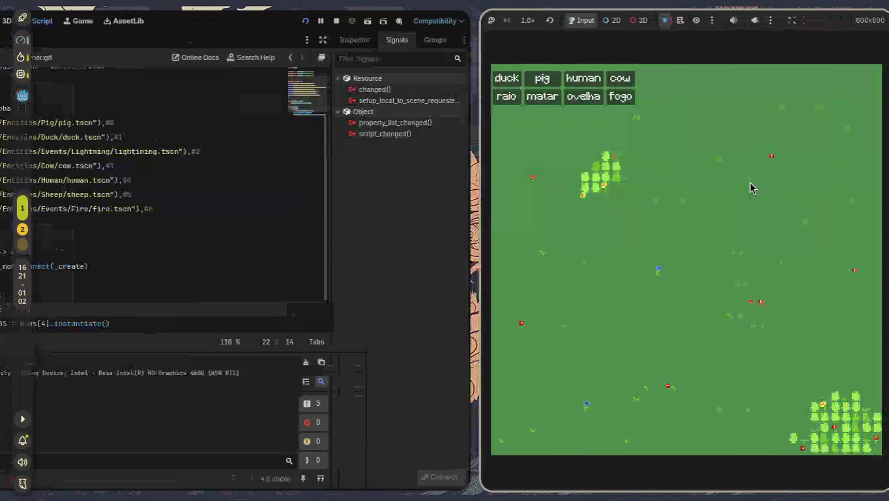
left_click(569, 79)
left_click(527, 79)
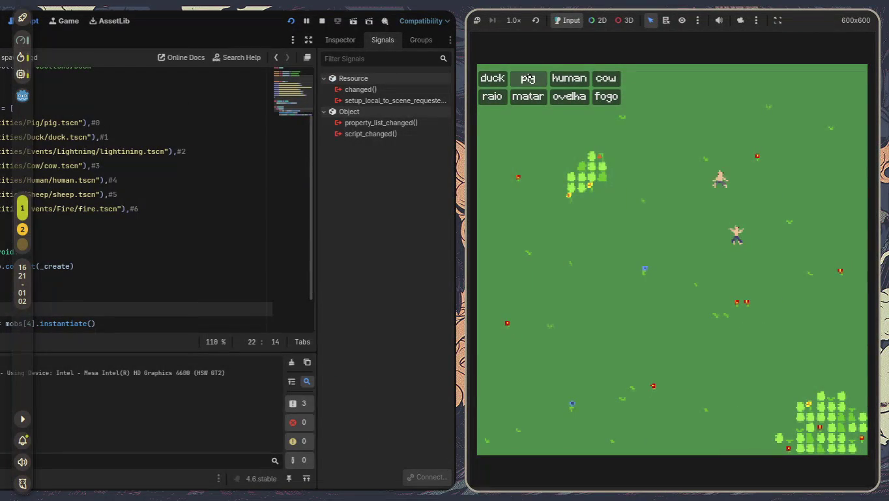
left_click(526, 79)
left_click(525, 78)
left_click(493, 78)
left_click(492, 97)
left_click(527, 97)
left_click(566, 96)
left_click(569, 79)
left_click(604, 80)
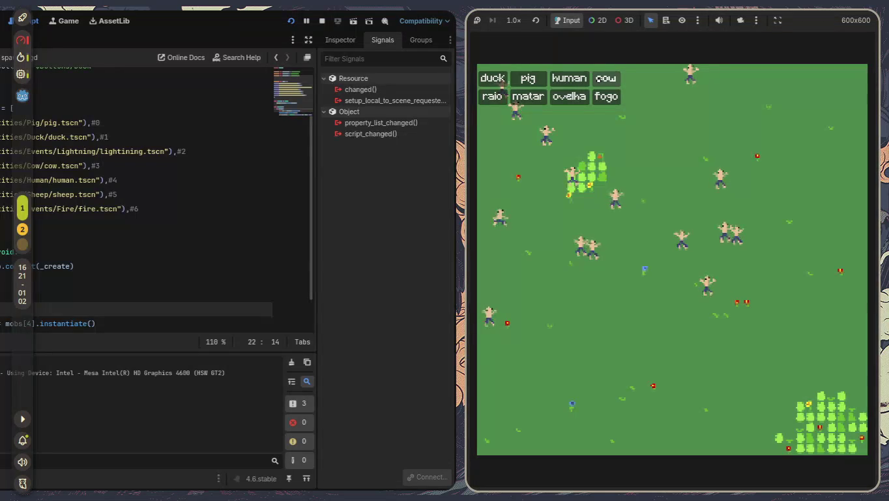
key("F8")
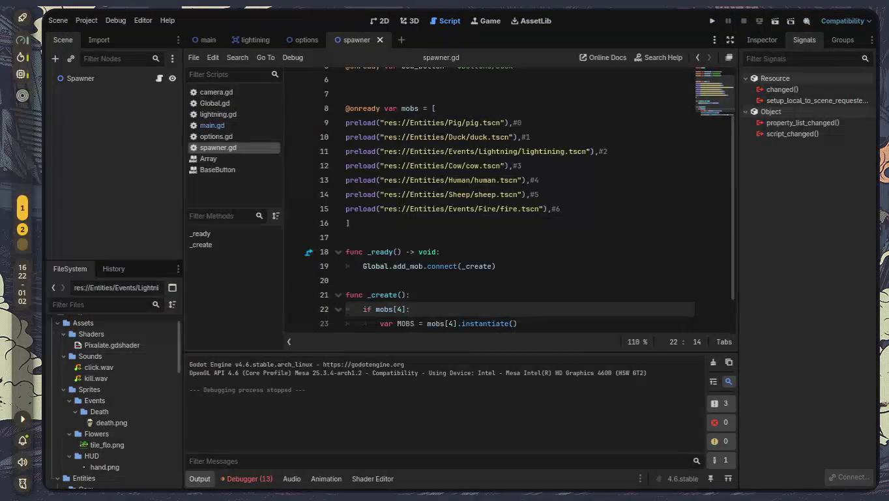
Change the if check back to mobs[0] and replace the script contents with the pasted code
scroll(541, 247, "down", 1)
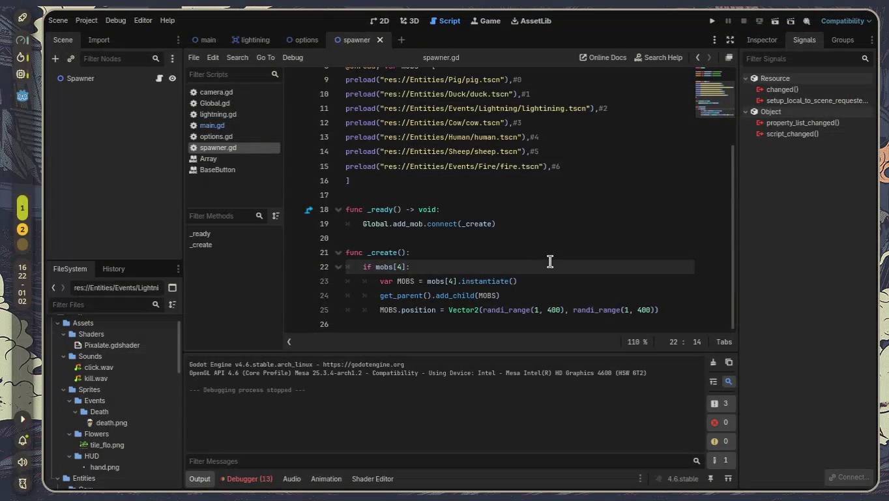
key("BackSpace")
type("0")
key("ctrl+a")
key("BackSpace")
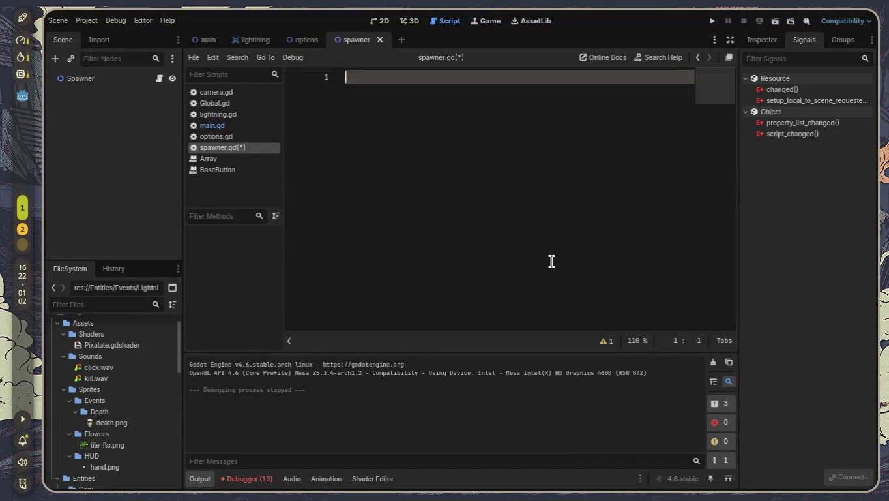
key("ctrl+v")
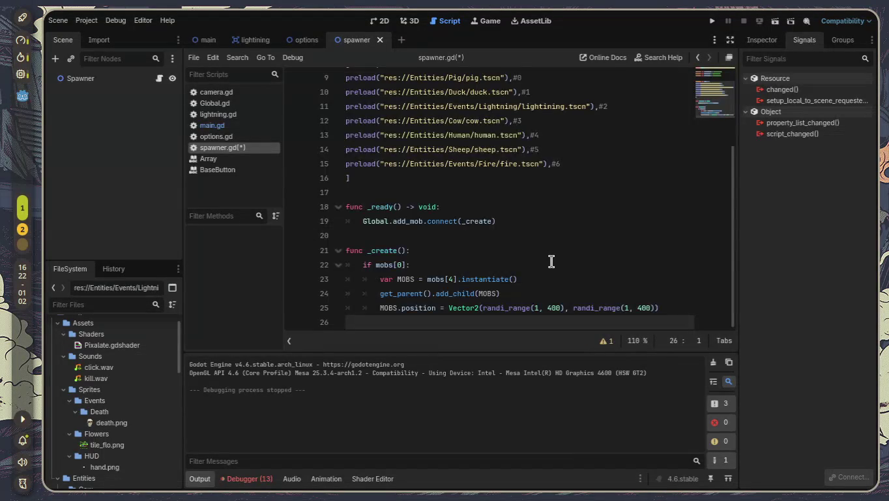
key("ctrl+a")
scroll(552, 260, "up", 1)
left_click(552, 260)
scroll(532, 253, "up", 5)
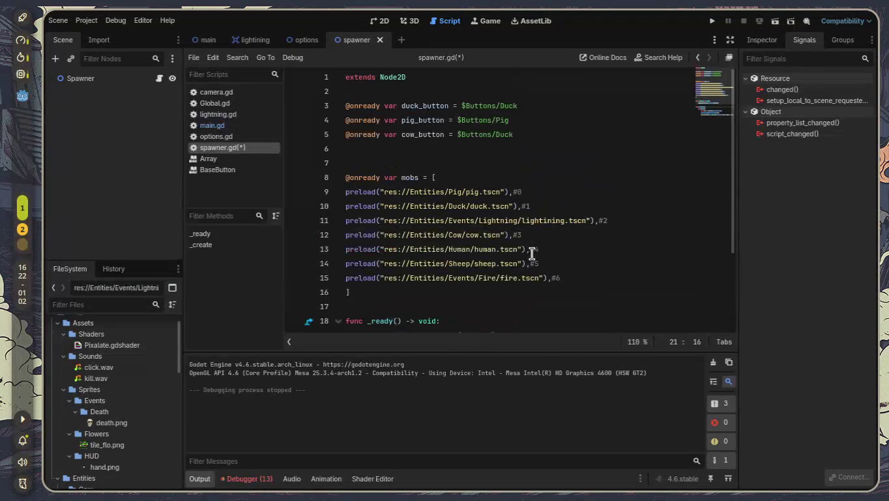
Clear the 13 errors in the Debugger's Errors list and collapse the bottom panel
left_click(224, 478)
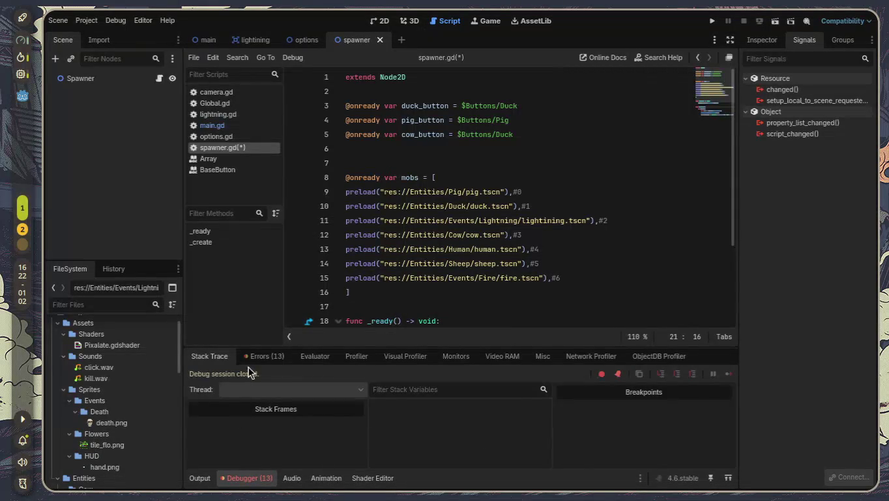
left_click(272, 357)
left_click(722, 376)
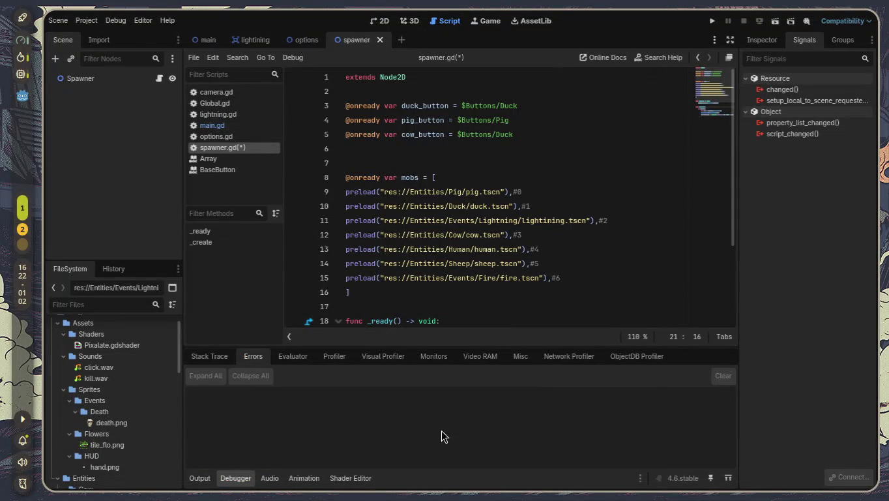
left_click(210, 480)
left_click(201, 479)
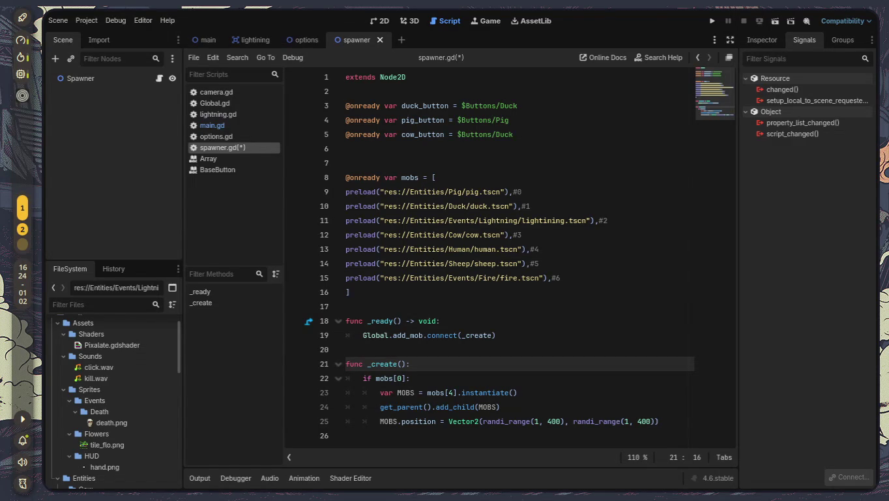
Open camera.gd from the script list to view its shake and _process functions
left_click(219, 93)
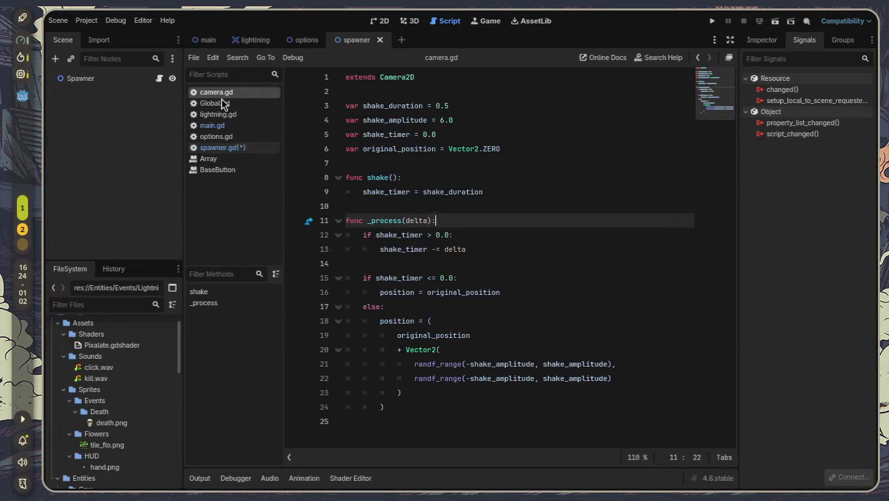
Open Global.gd from the script list to view its add_mob and kill_all signals
left_click(230, 105)
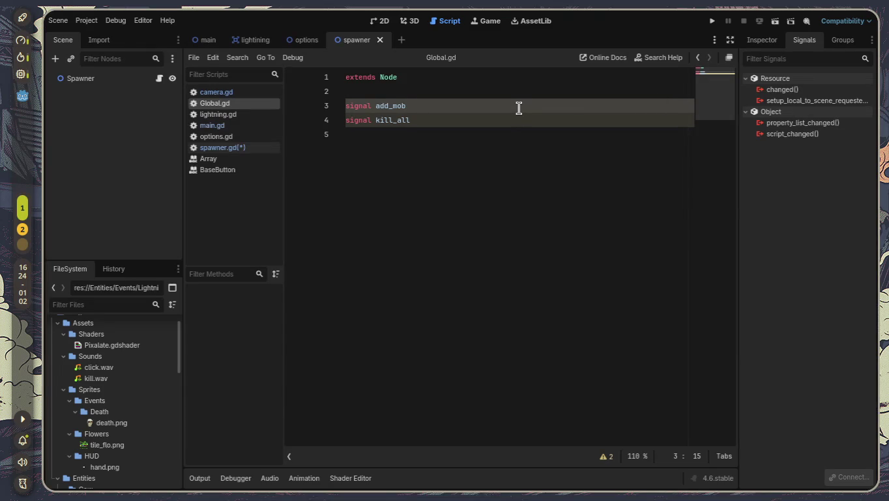
Add the parameter '(index: int)' to signal add_mob on line 3 and select it
type("(index")
type(": int")
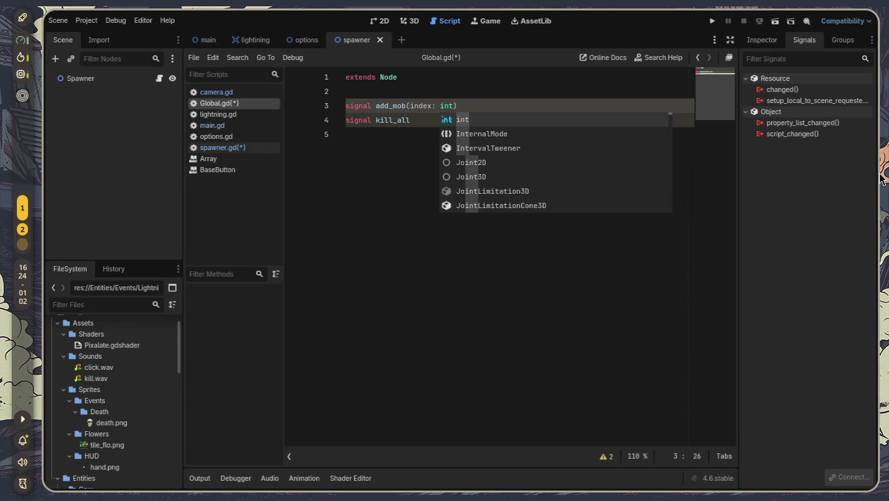
left_click(395, 305)
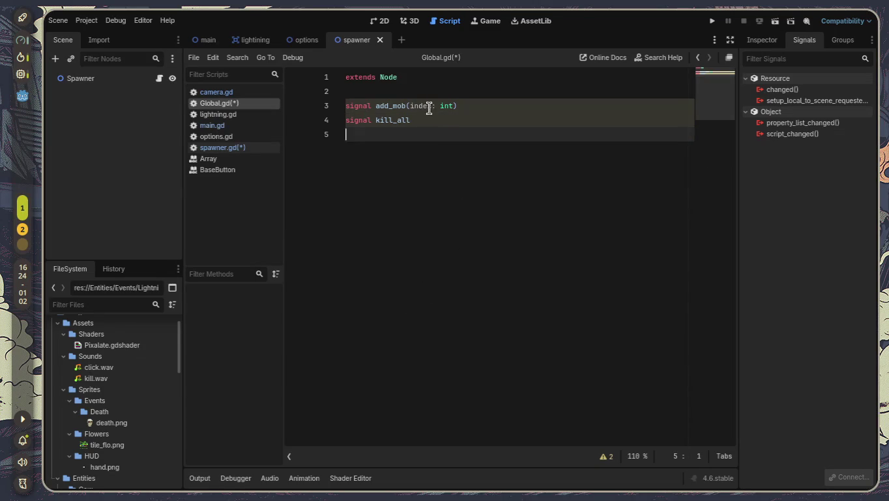
left_click_drag(411, 106, 463, 111)
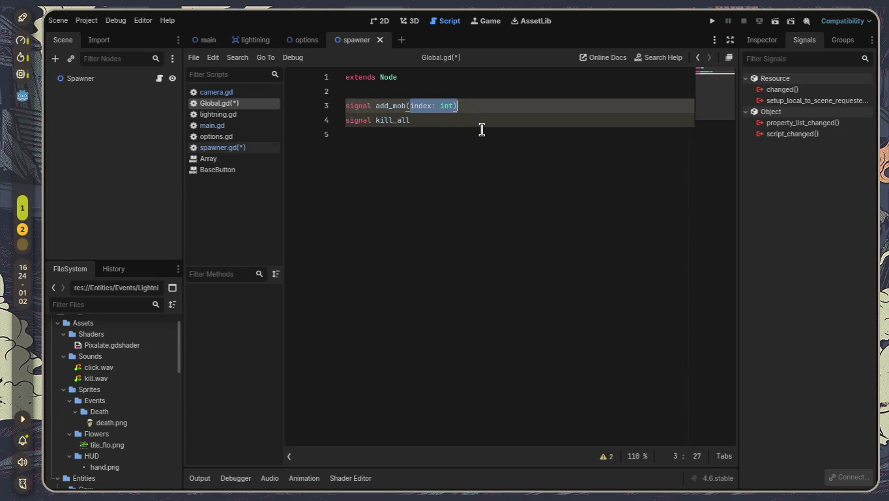
In spawner.gd, change line 5's node name from Duck to Cow and start fixing the variable name
left_click(248, 148)
mouse_move(547, 217)
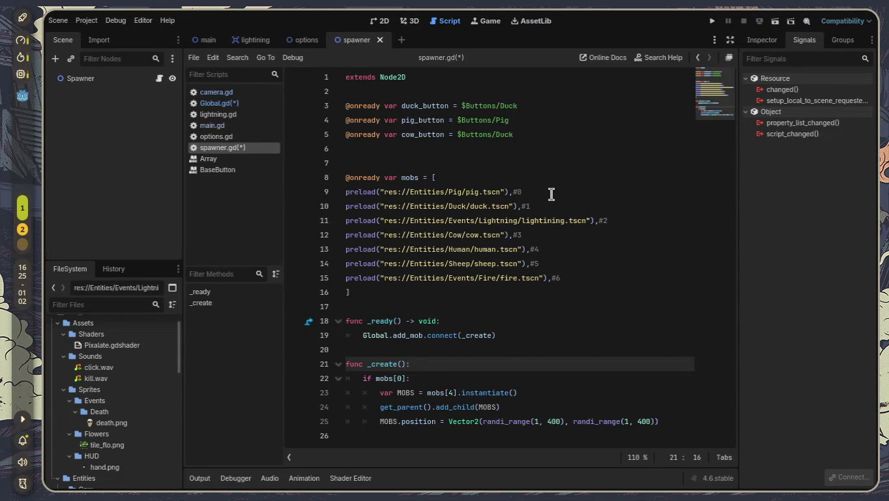
double_click(512, 135)
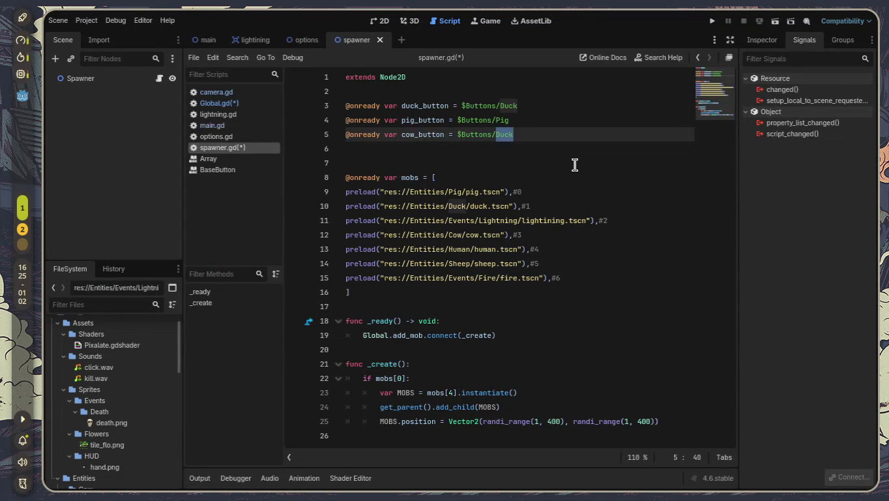
type("C")
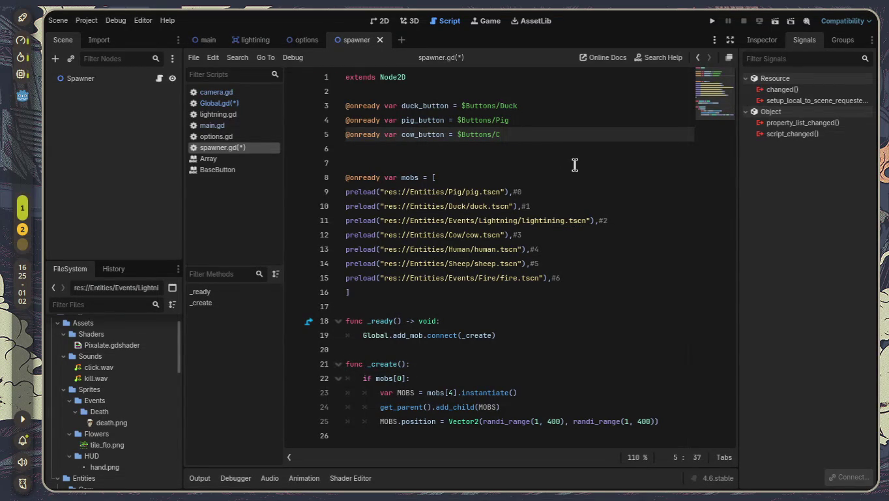
type("ow")
left_click(419, 134)
key("BackSpace")
key("BackSpace")
key("BackSpace")
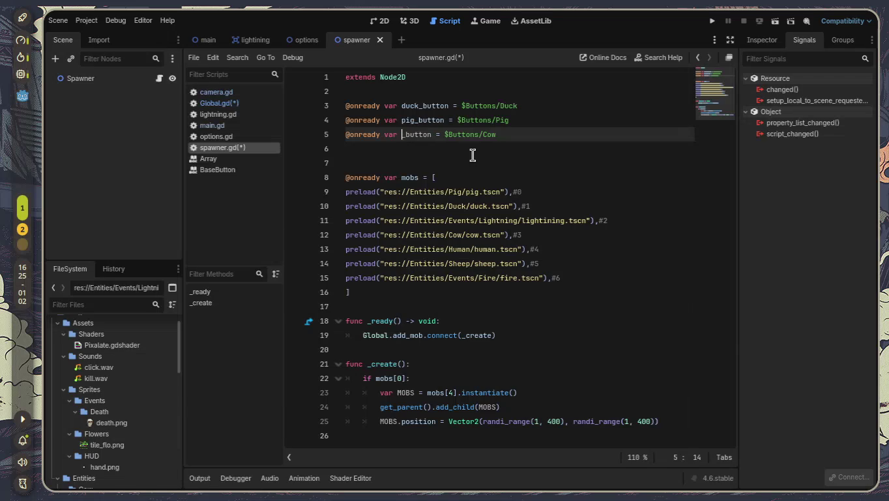
type("duck")
Finish correcting line 5 so it reads cow_button = $Buttons/Cow
key("Right")
key("ctrl+Right")
key("ctrl+Right")
key("ctrl+Right")
key("Down")
key("Up")
key("End")
key("BackSpace")
key("BackSpace")
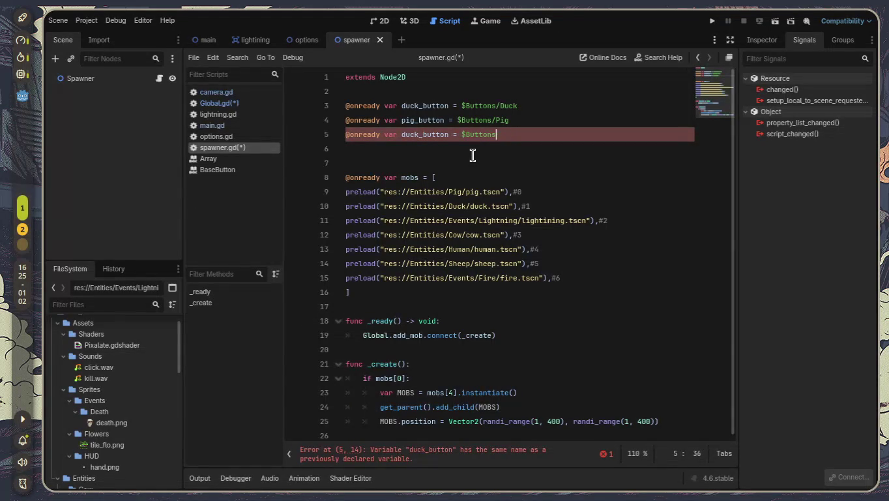
type("/Duck")
left_click(472, 154)
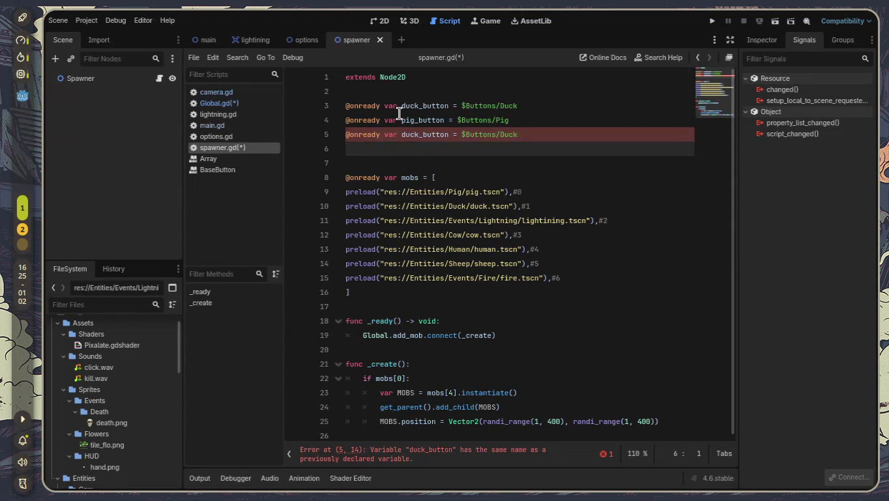
key("Up")
type("Cowcow")
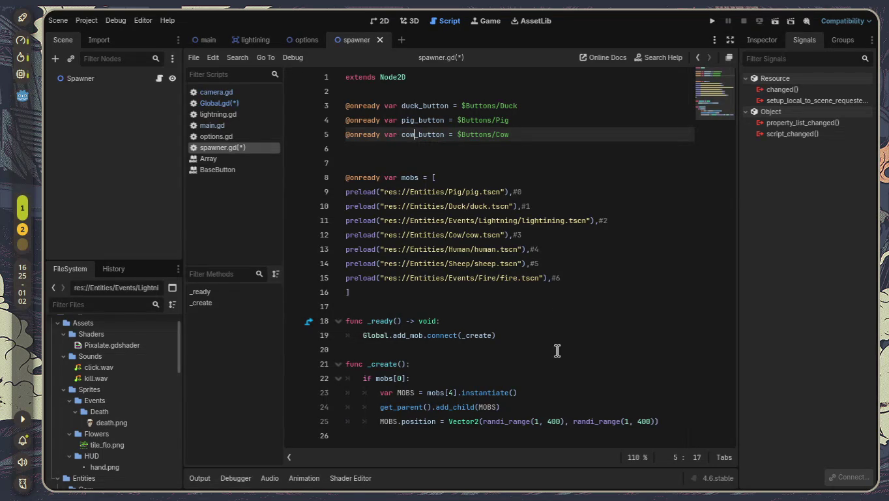
Comment out the old _create body lines with Ctrl+K
mouse_move(671, 421)
left_mouse_down()
mouse_move(450, 421)
mouse_move(241, 358)
mouse_move(242, 373)
left_mouse_up()
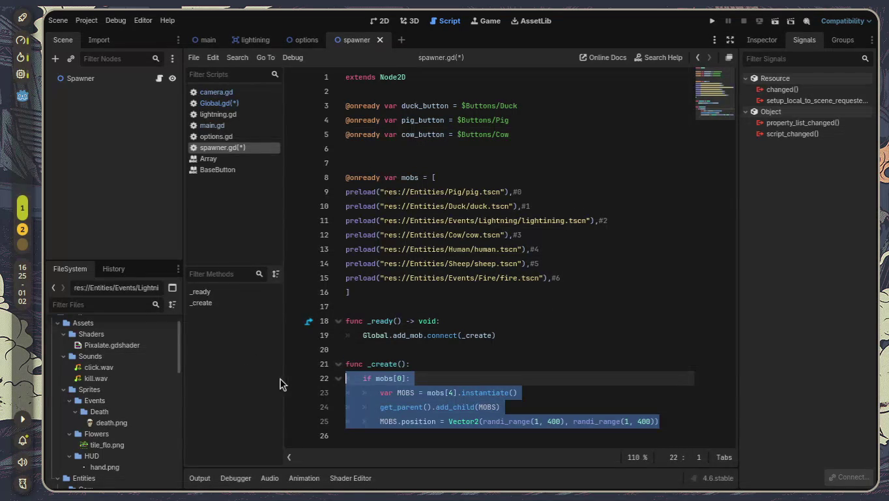
left_click(481, 380)
mouse_move(671, 423)
left_mouse_down()
mouse_move(513, 421)
mouse_move(240, 375)
left_mouse_up()
key("ctrl+k")
Add a blank indented line directly under func _create():
key("Up")
key("End")
key("Return")
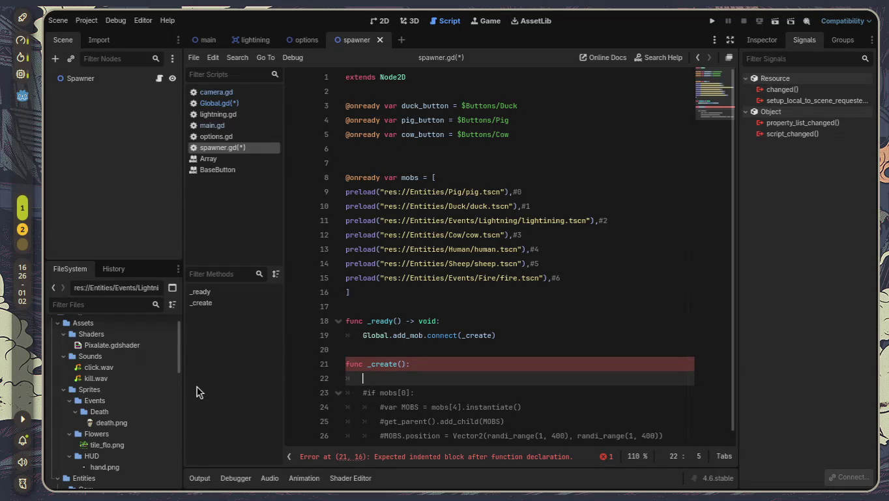
Give _create an index: int parameter
key("Up")
key("Right")
key("Right")
key("Right")
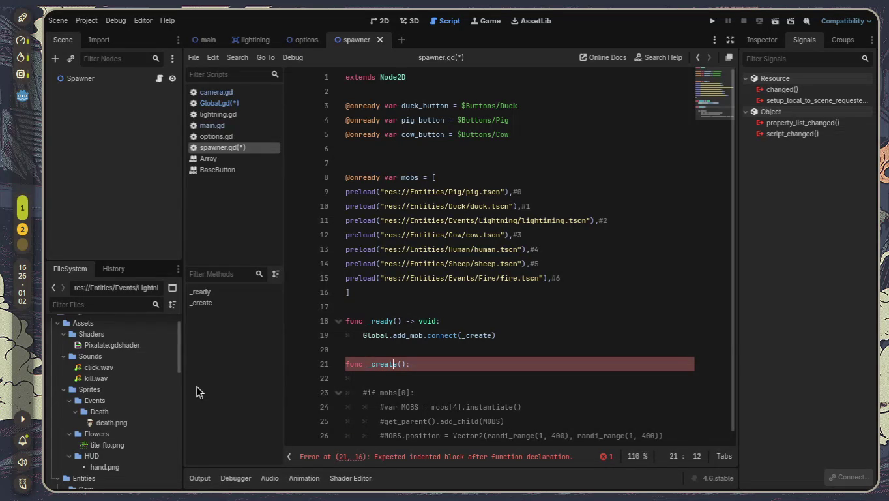
type("index:")
type(" int")
key("End")
Write if index >=0 and index < mobs.size(): with an indented empty body line
key("Down")
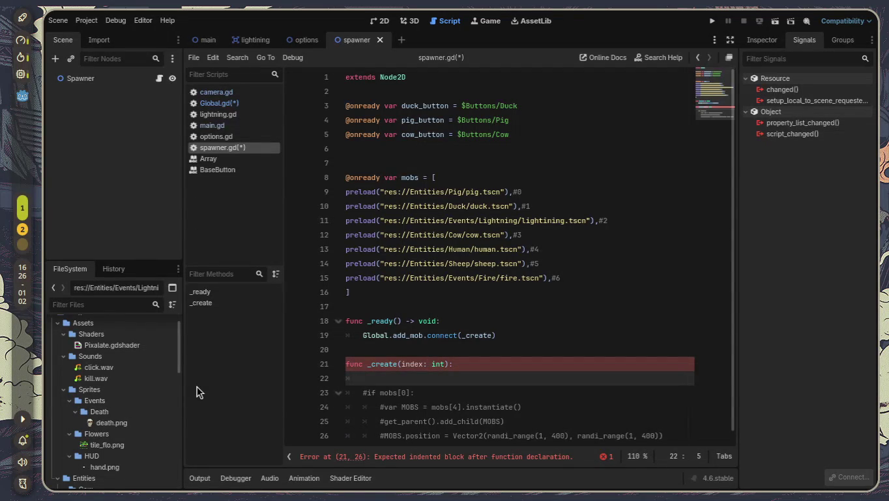
type("if in")
key("Return")
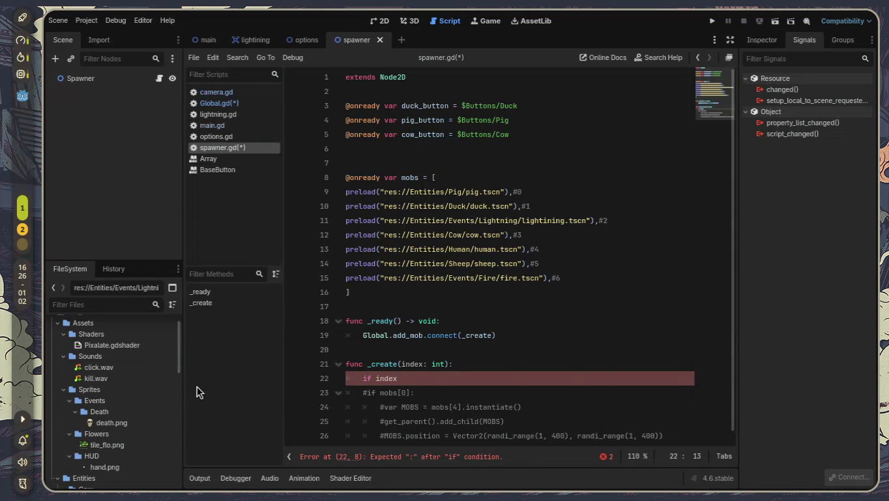
type(" >=0")
type(" and ")
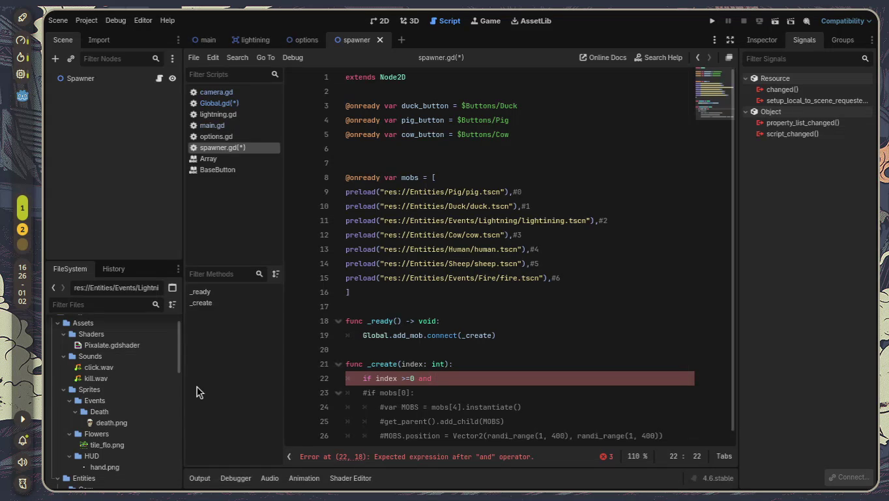
type("ins")
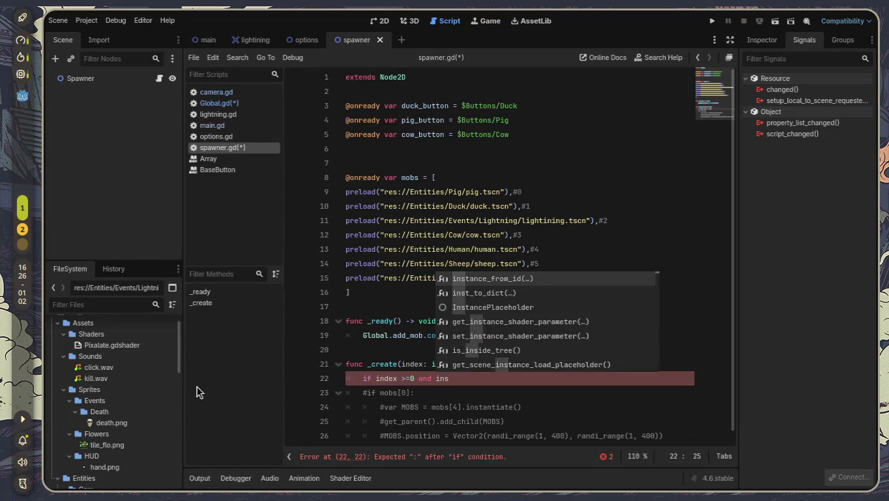
key("BackSpace")
type("dex ")
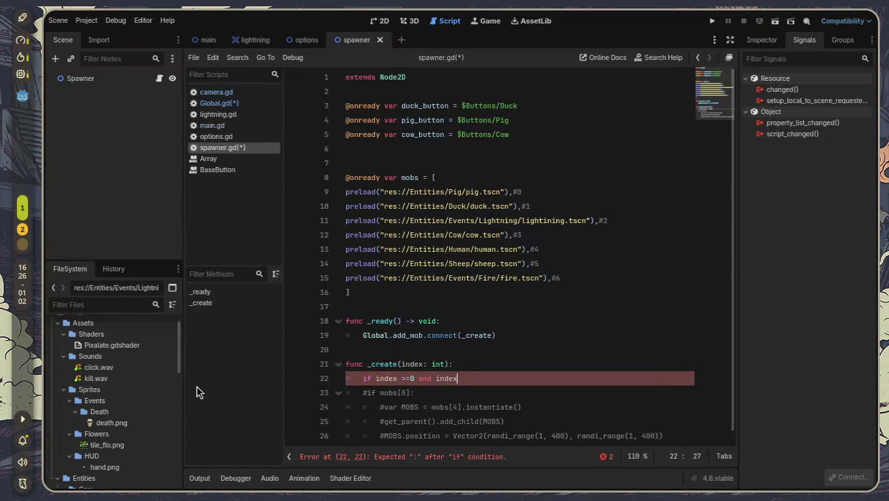
type("<")
type(" mo")
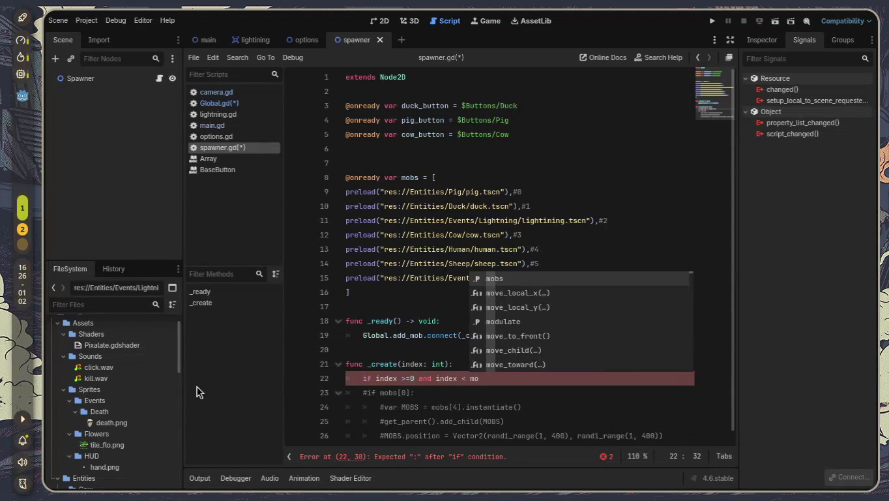
type("bs.si")
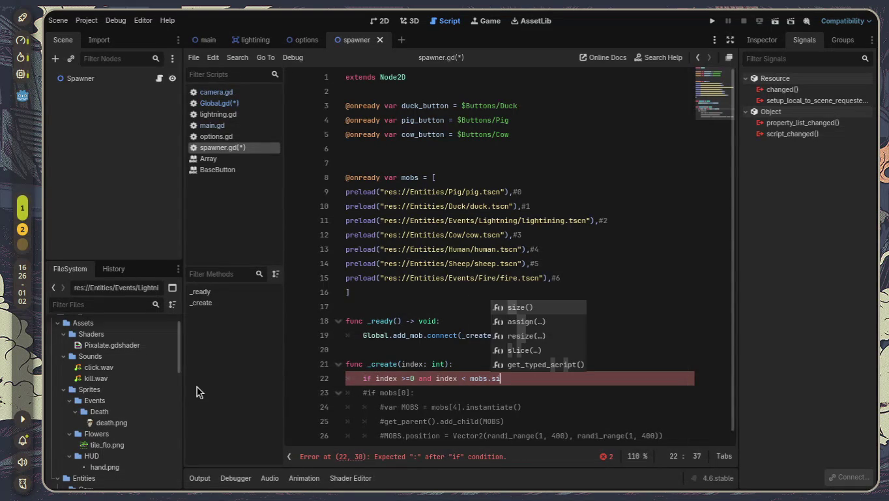
key("Return")
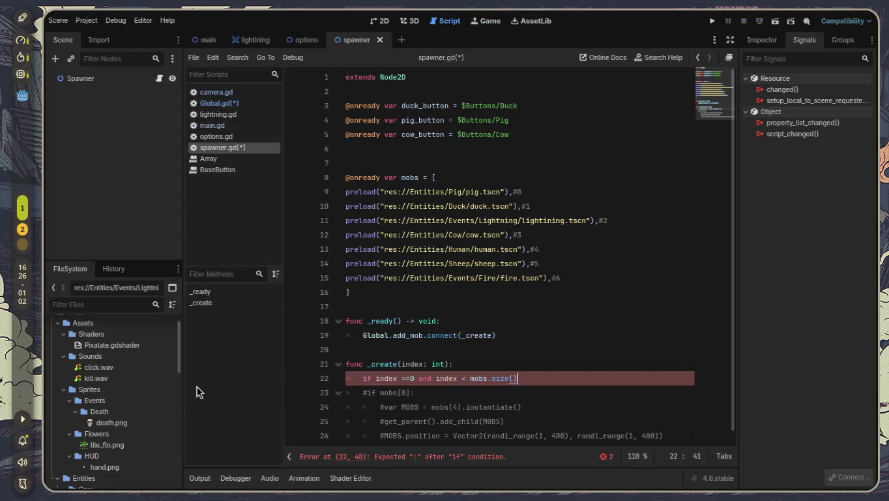
type(":")
key("Return")
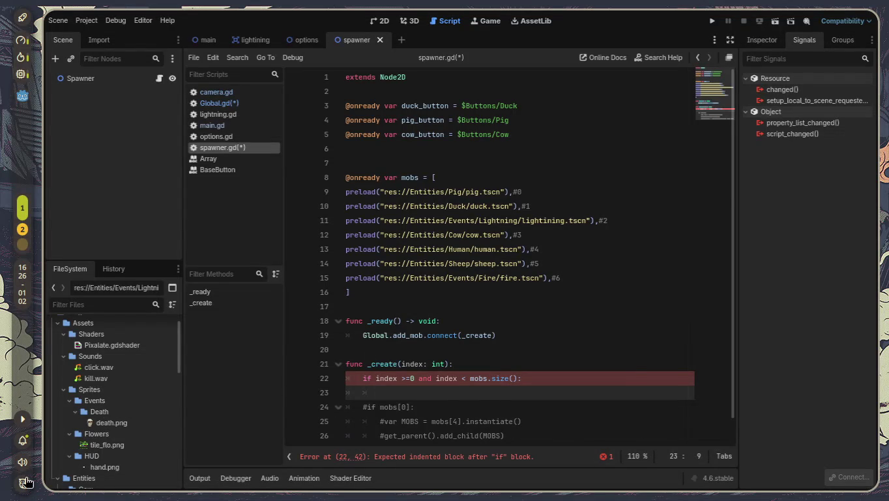
scroll(364, 352, "down", 1)
left_click_drag(364, 351, 558, 352)
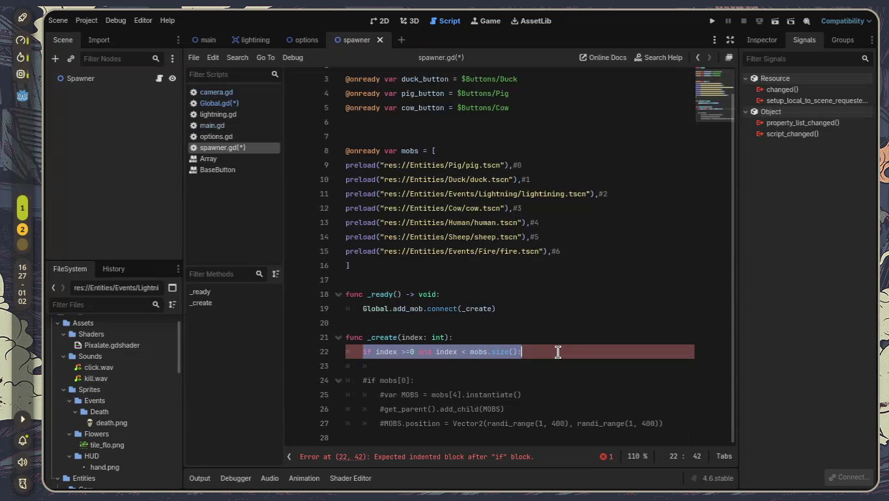
left_click_drag(402, 350, 418, 353)
left_click(465, 360)
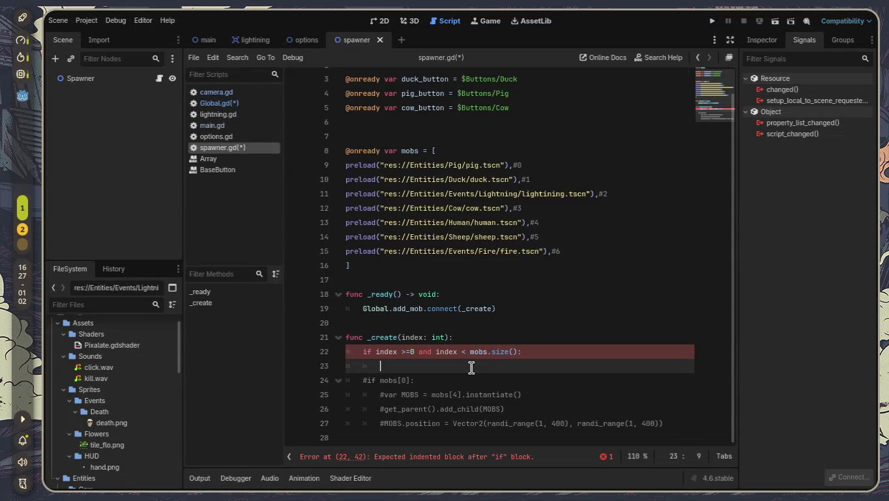
Assign var mob_scene = mobs[0] inside the bounds check
type("var ")
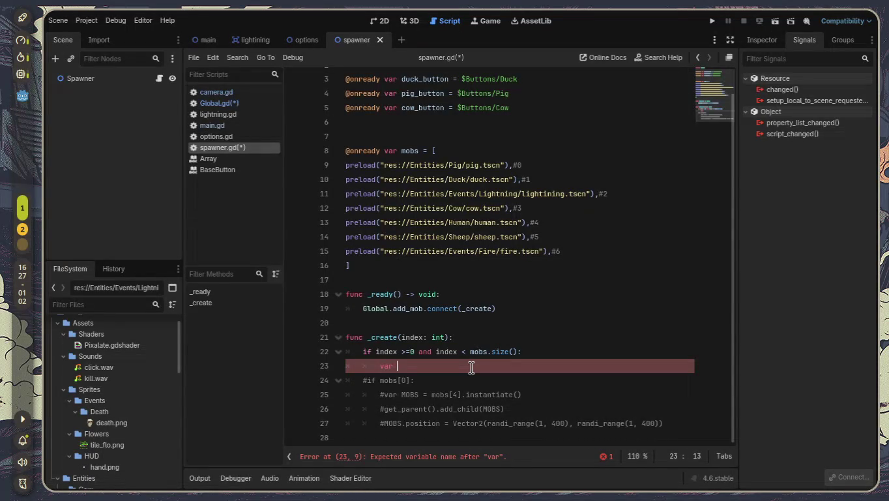
type("mob")
type("_scene")
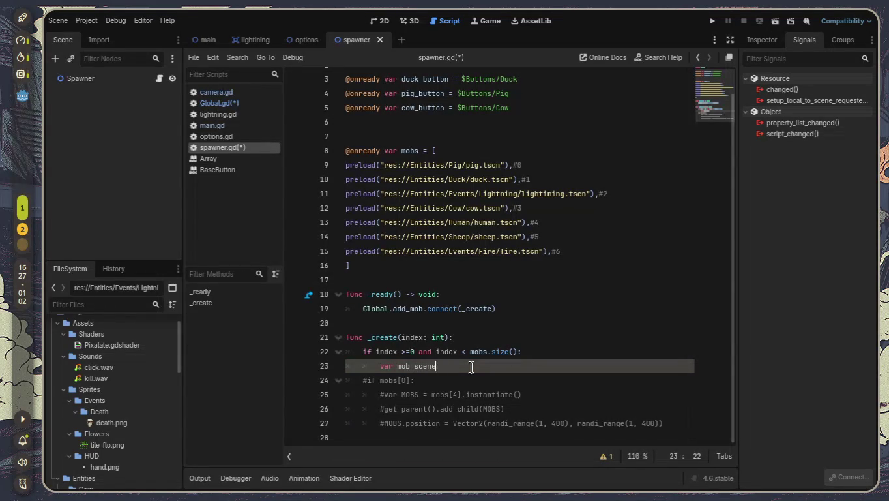
type(" =")
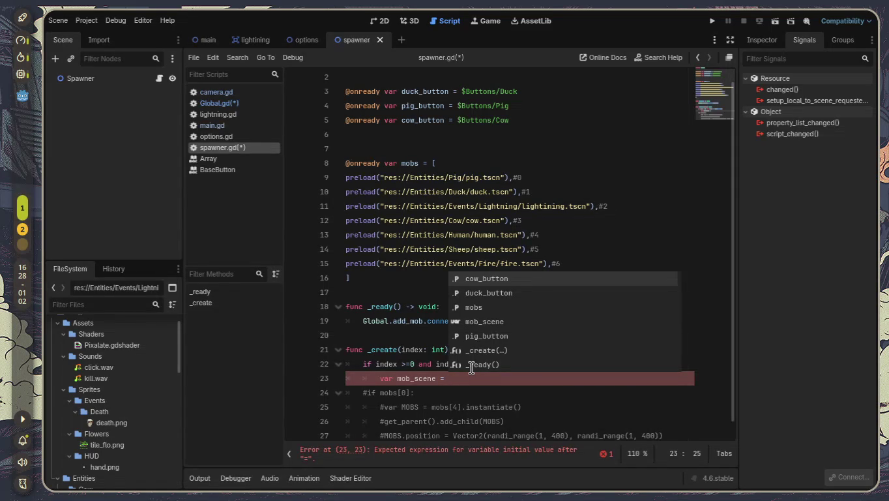
left_click(496, 396)
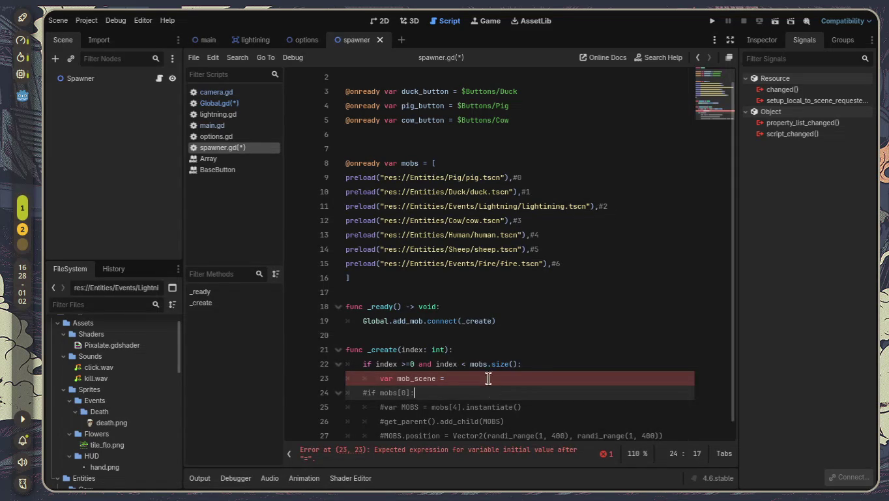
left_click_drag(358, 177, 578, 187)
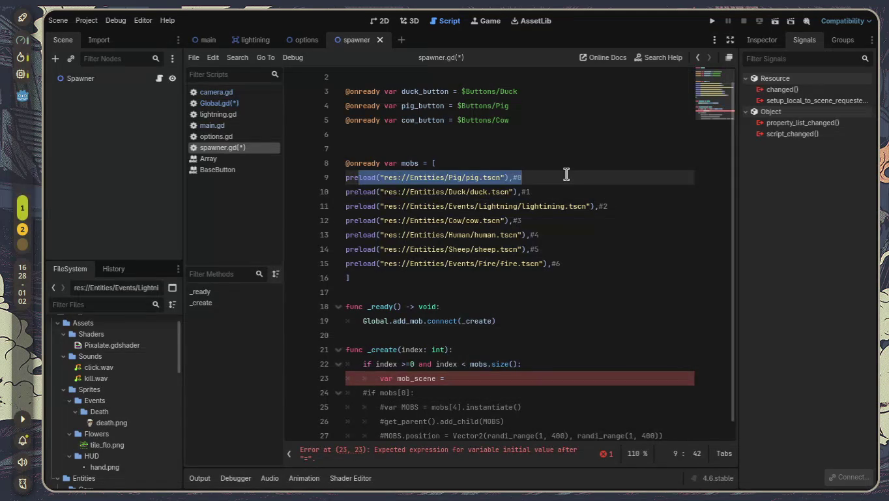
left_click(515, 374)
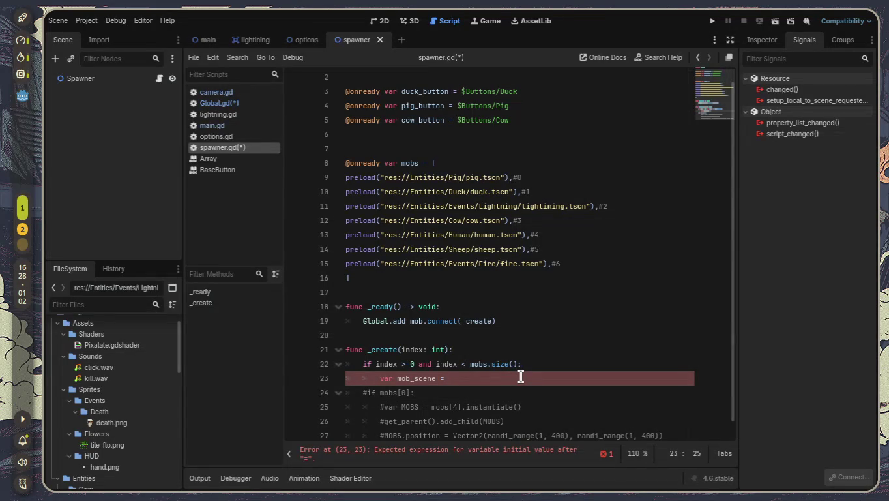
type("mobs")
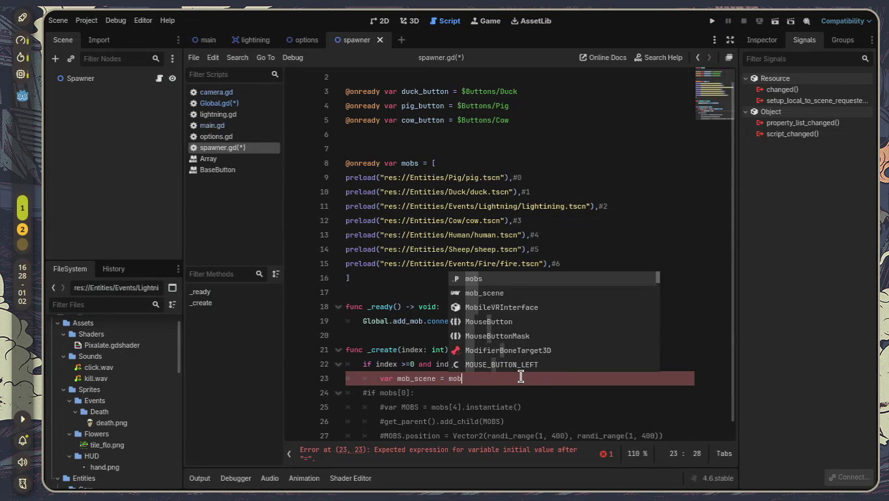
type("[0")
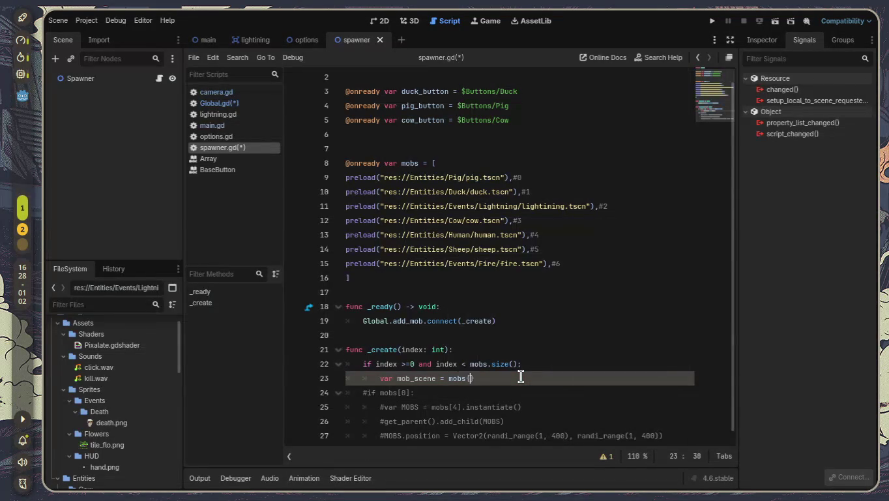
key("BackSpace")
key("BackSpace")
type("[0")
type("]")
key("Return")
Add an empty if mob_scene: block below the mob_scene line
type("if ")
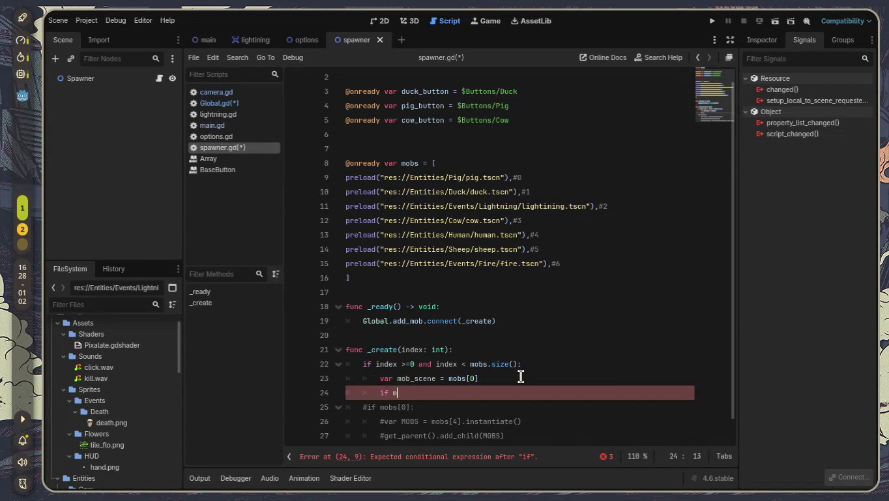
type("mob")
key("Down")
key("Return")
type("?")
key("BackSpace")
type(":")
key("Return")
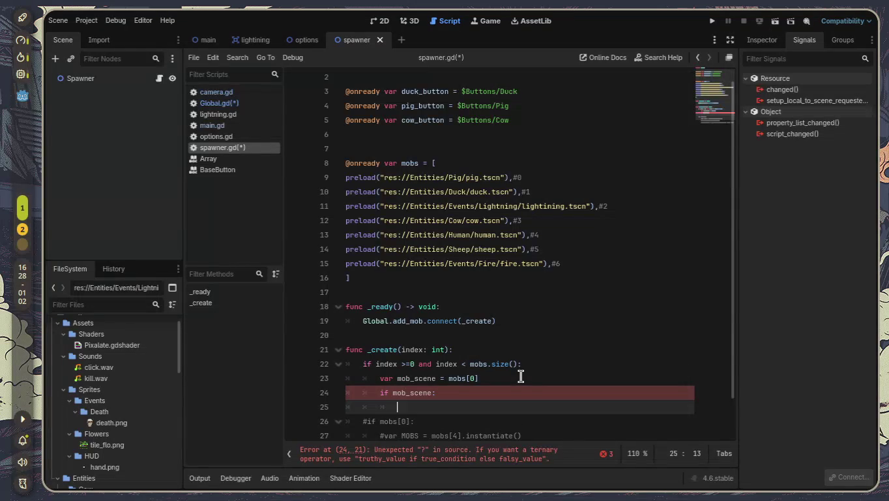
scroll(521, 376, "down", 3)
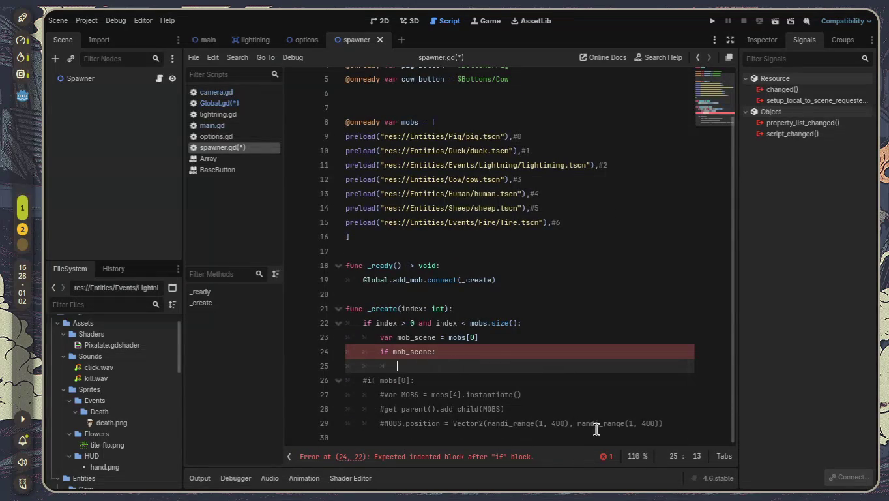
mouse_move(663, 426)
left_mouse_down()
mouse_move(539, 423)
mouse_move(357, 394)
mouse_move(383, 413)
left_mouse_up()
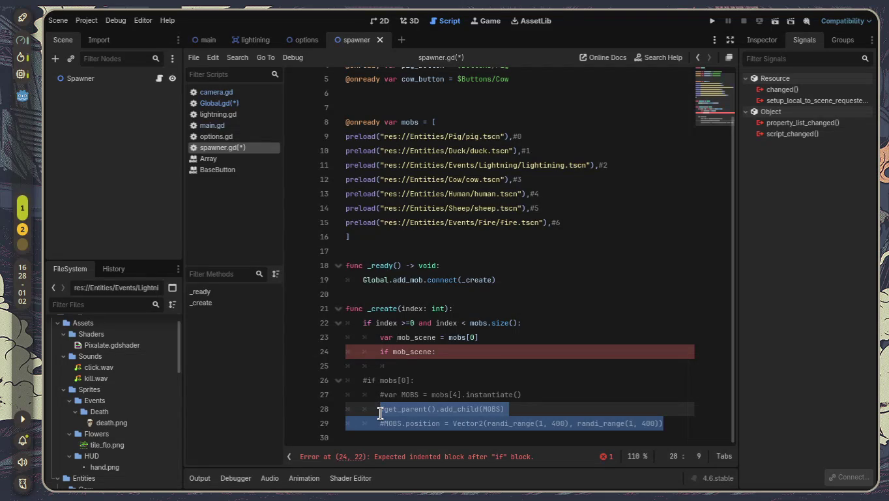
left_click(497, 380)
left_click(449, 365)
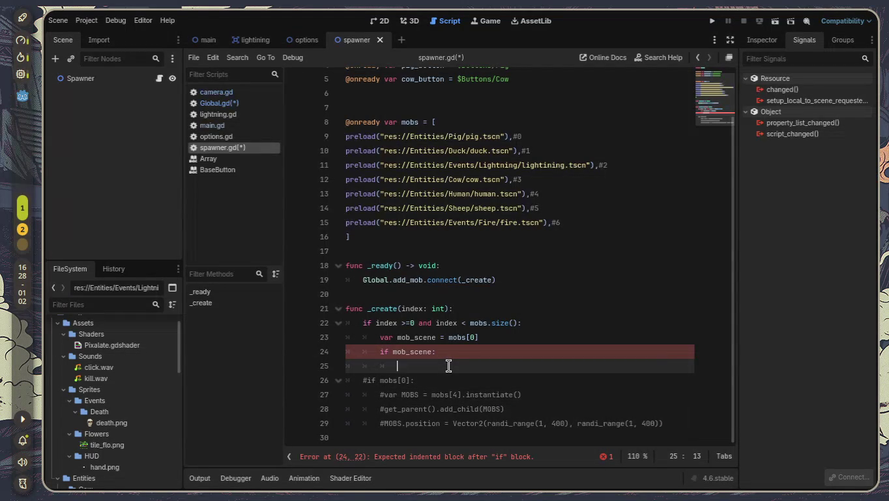
Declare var new_mob = mob_scene inside the if mob_scene: block
type("var ")
type("new")
key("BackSpace")
type("_+mjo")
key("BackSpace")
key("BackSpace")
key("BackSpace")
type("mob")
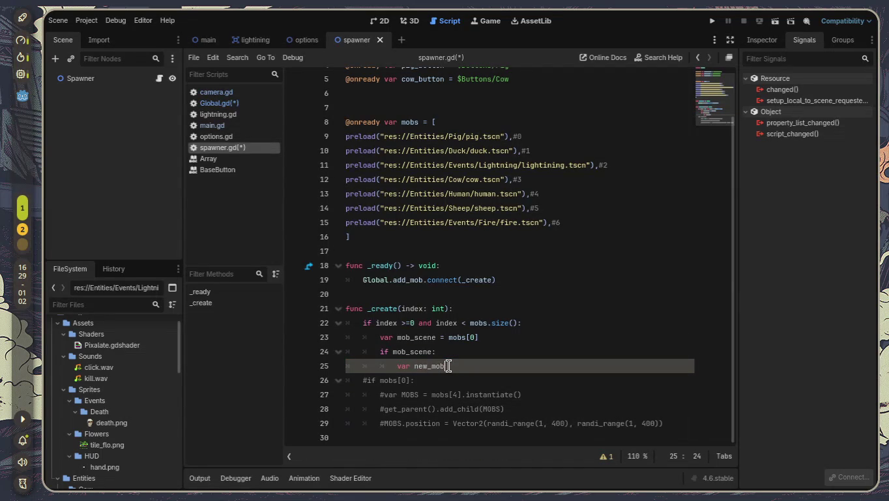
type(" : ")
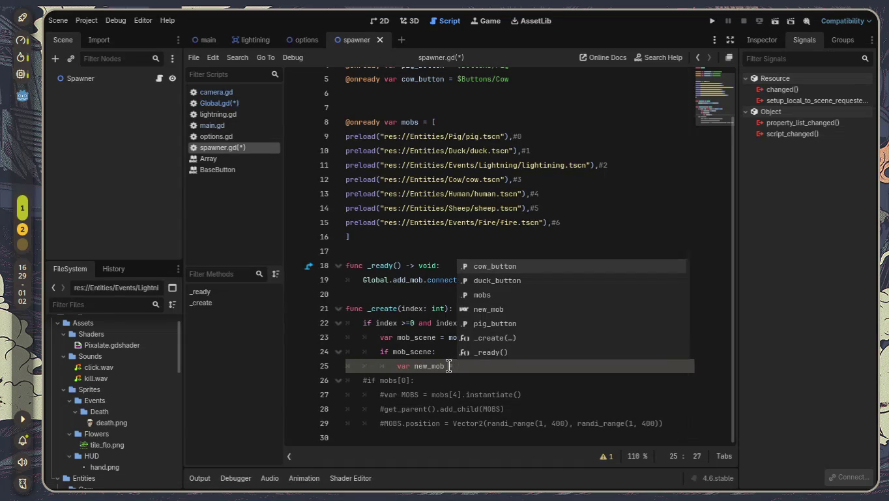
type("mobs")
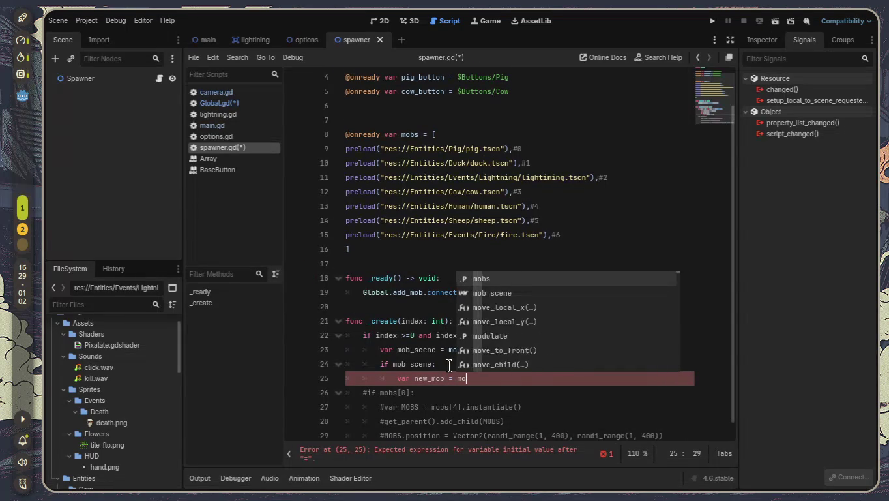
key("BackSpace")
key("Down")
key("Return")
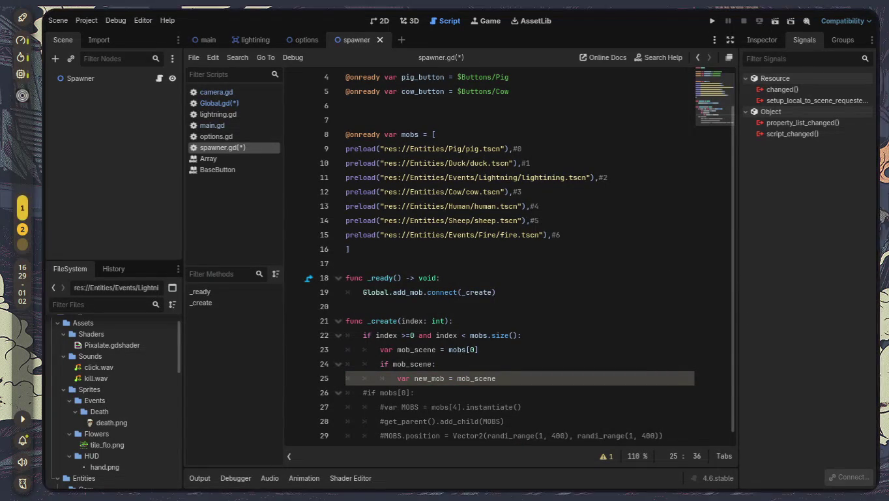
Highlight new_mob, its mob_scene value, the mob_scene declaration and the index parameter for review
double_click(420, 381)
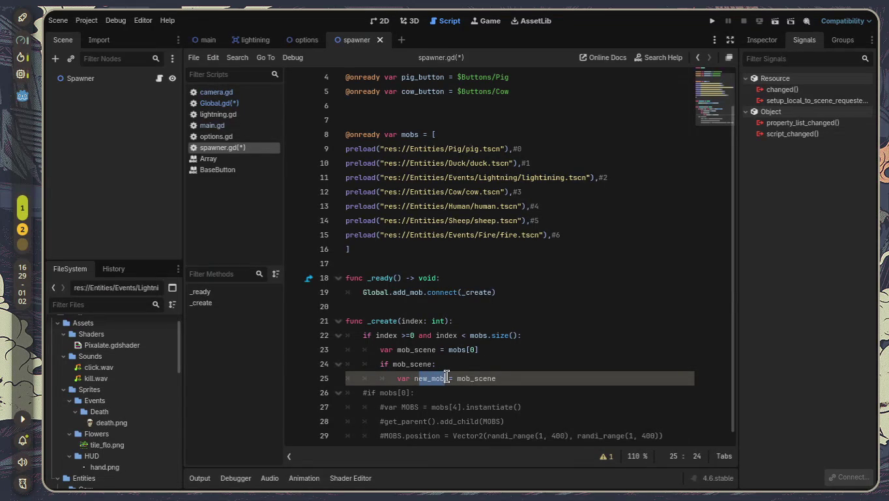
left_click_drag(493, 381, 453, 380)
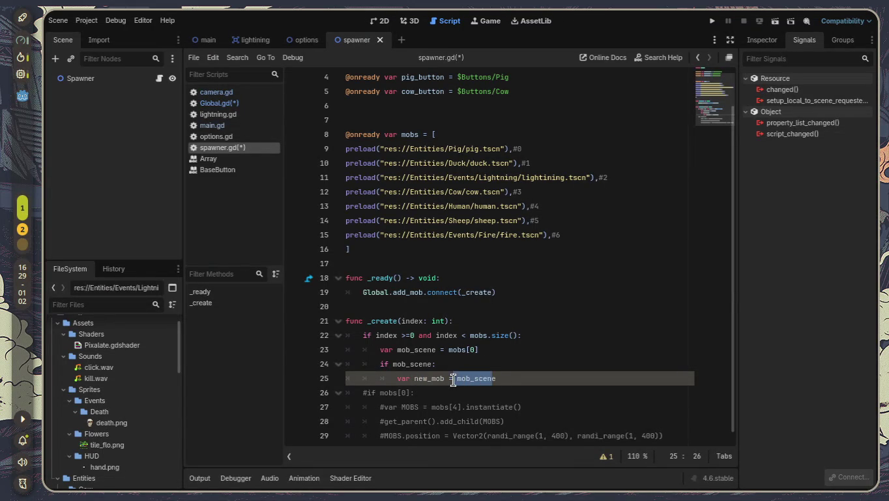
left_click_drag(396, 350, 480, 349)
double_click(405, 321)
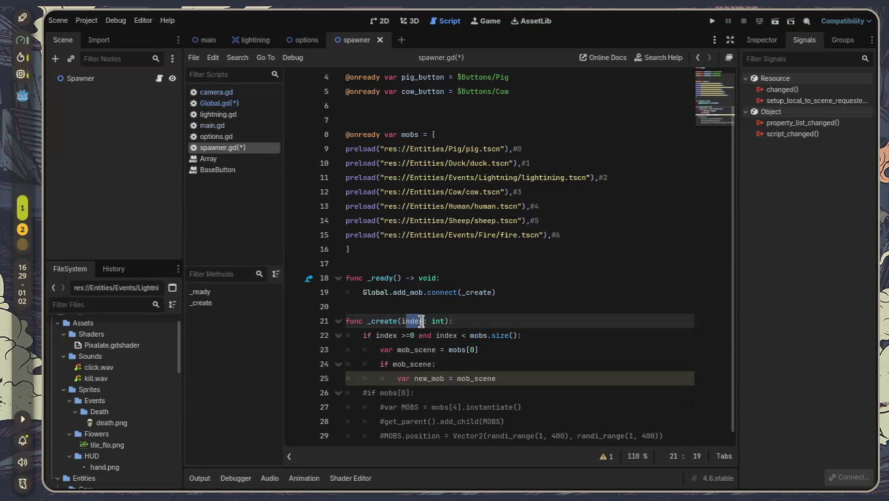
scroll(459, 336, "down", 1)
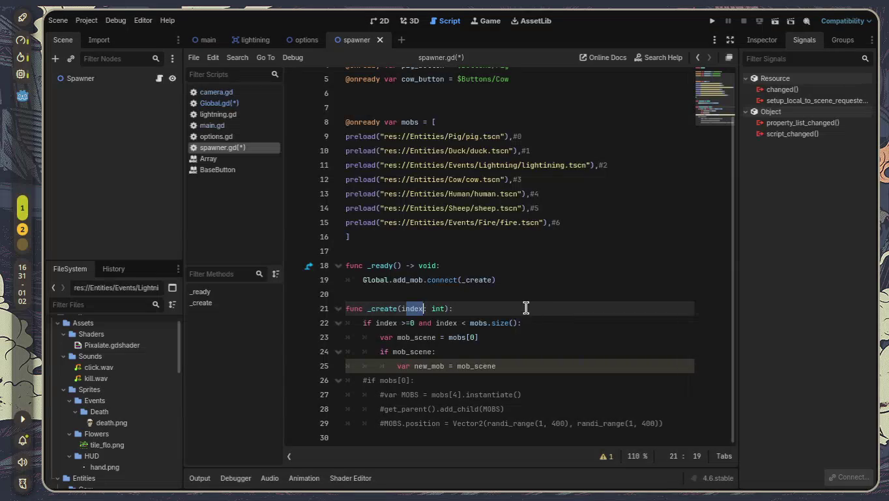
left_click(516, 363)
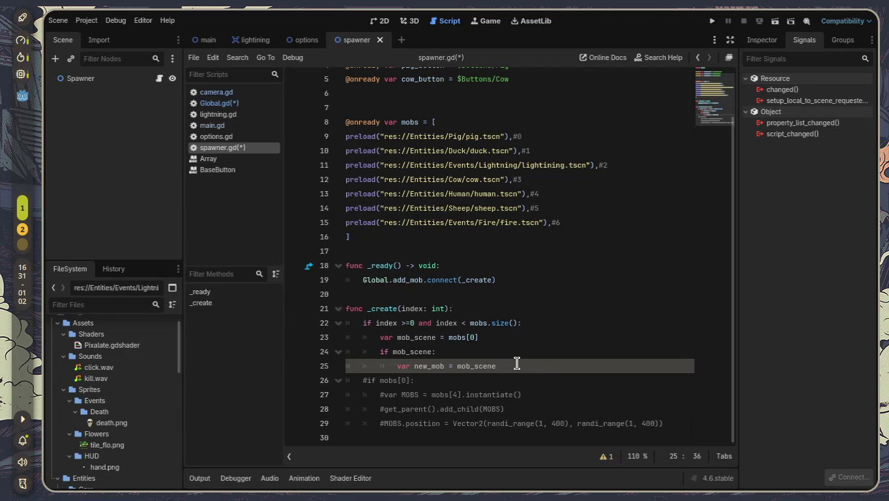
Add get_parent().add_child(new_mob) beneath the new_mob declaration
key("Return")
type("get_pare")
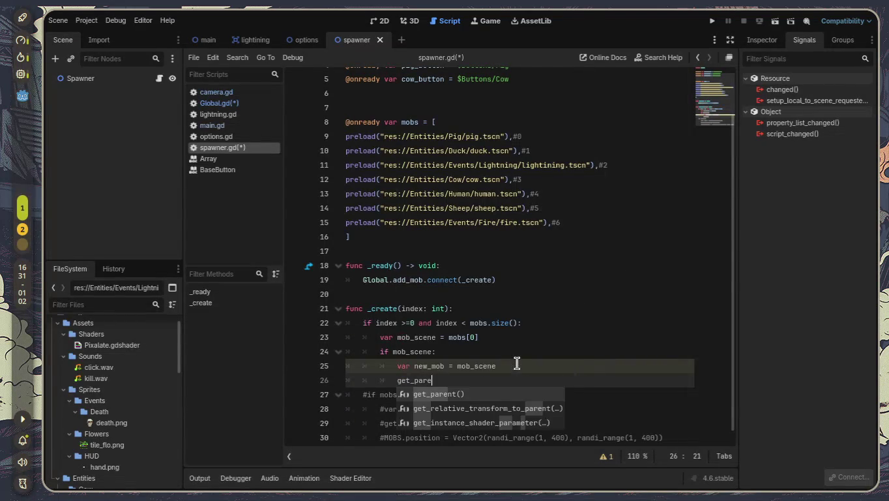
key("Return")
type(".add")
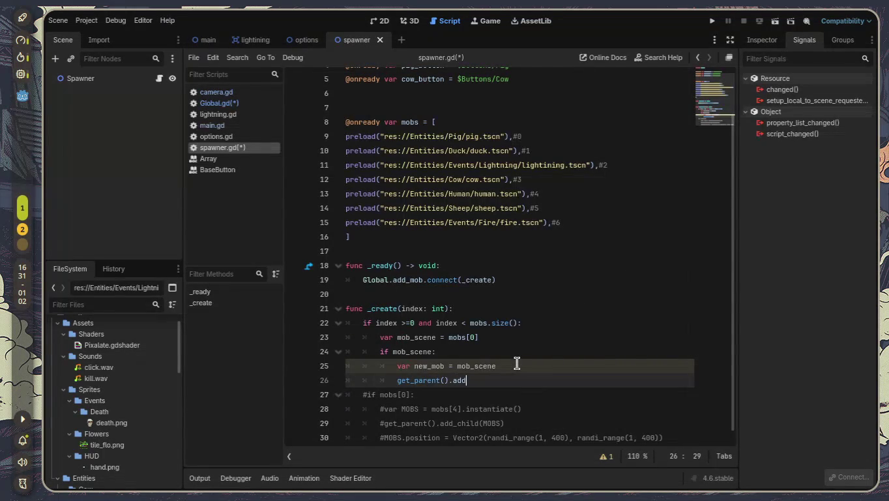
key("Return")
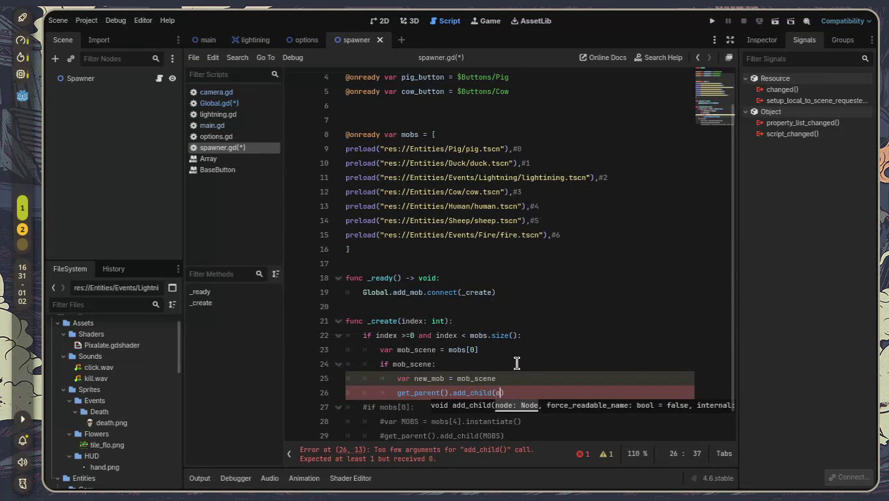
type("new")
key("Return")
key("End")
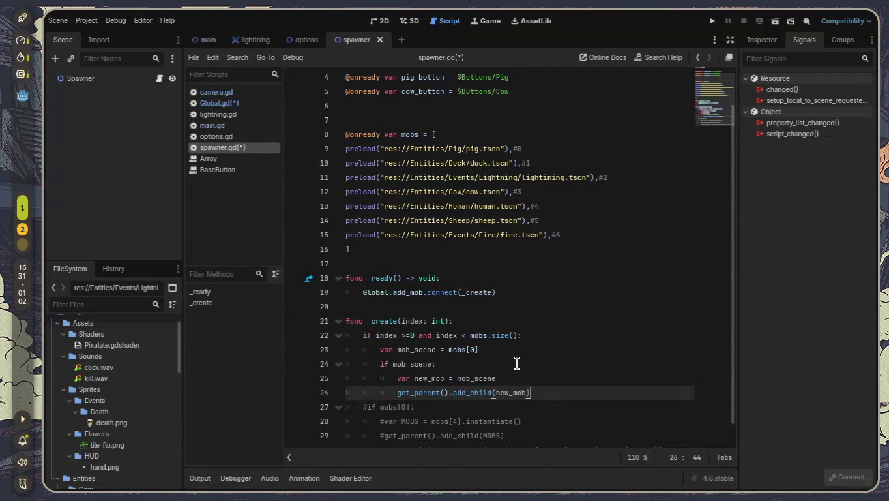
Start line 27 with new_mob
key("Return")
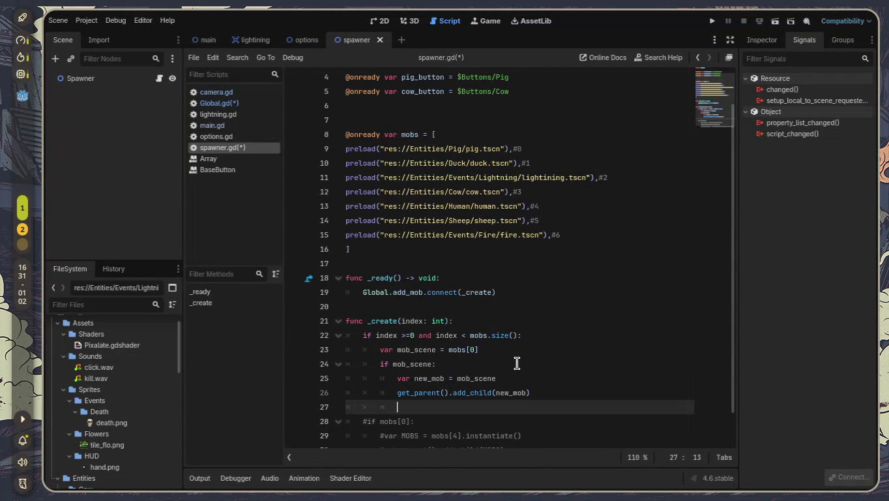
type("new")
key("Return")
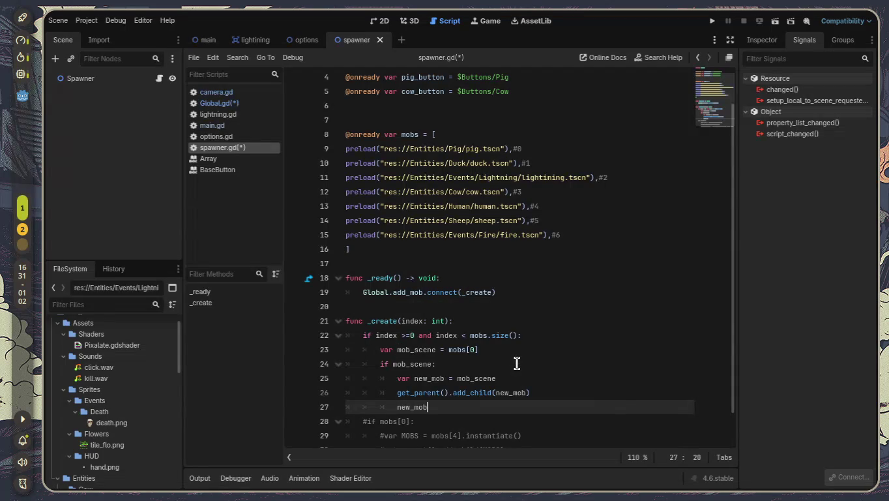